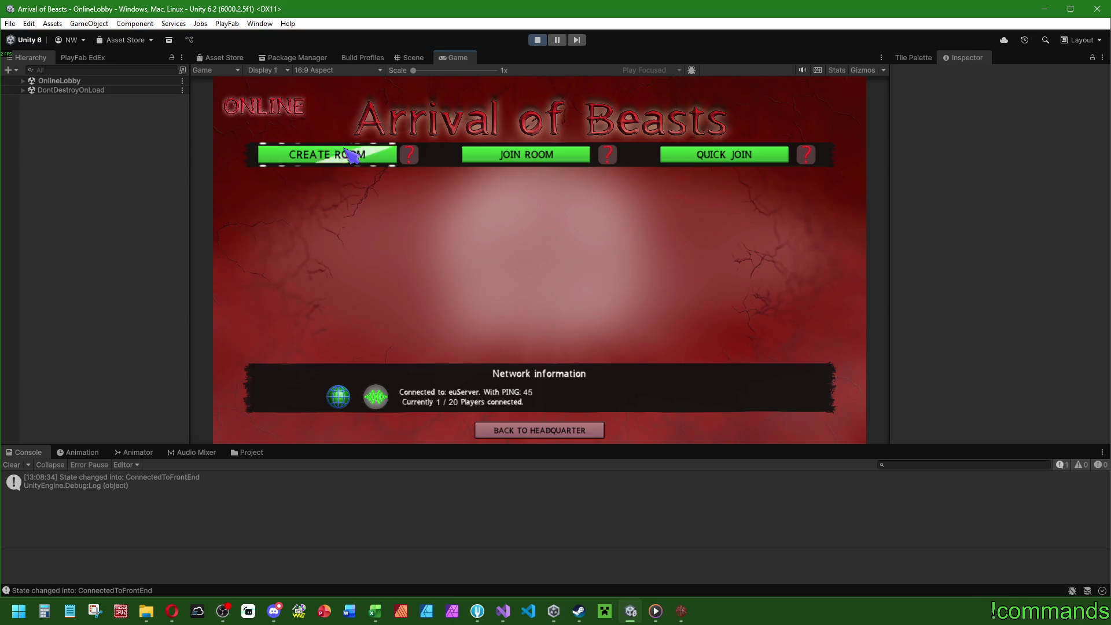
Create a private room named 'Fgfdgfdg'
click(370, 158)
text(Fgfdgfdg)
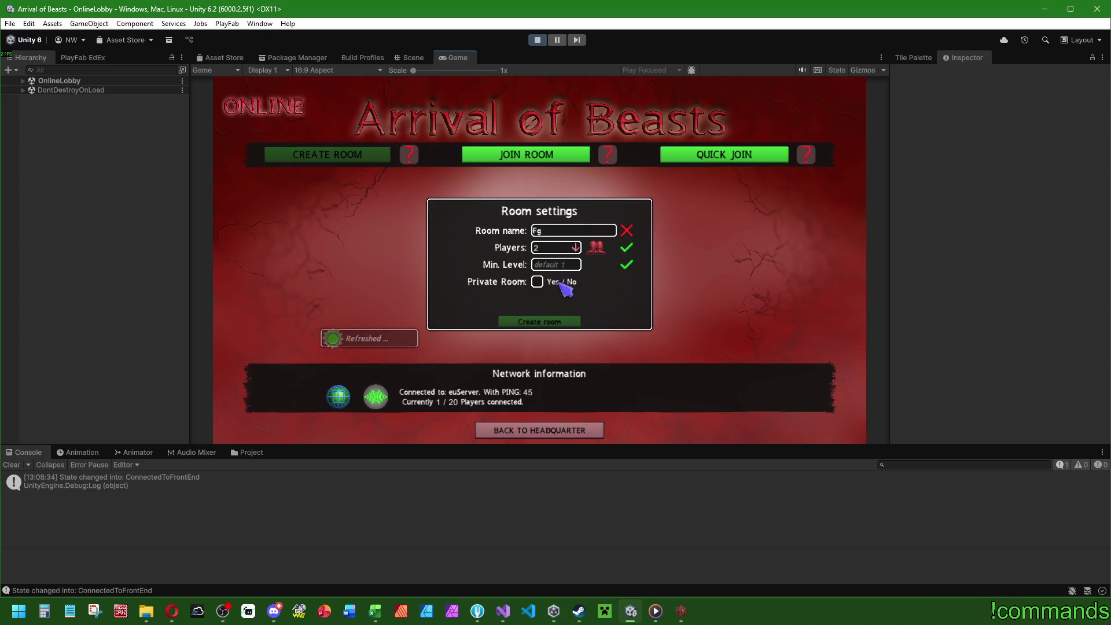
click(538, 281)
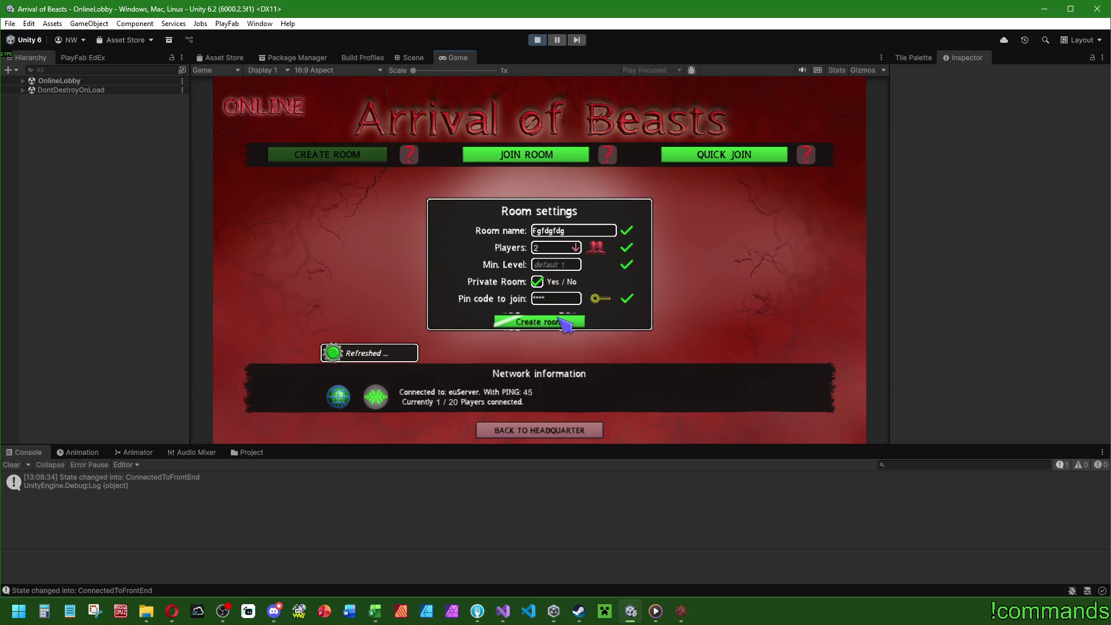
click(566, 323)
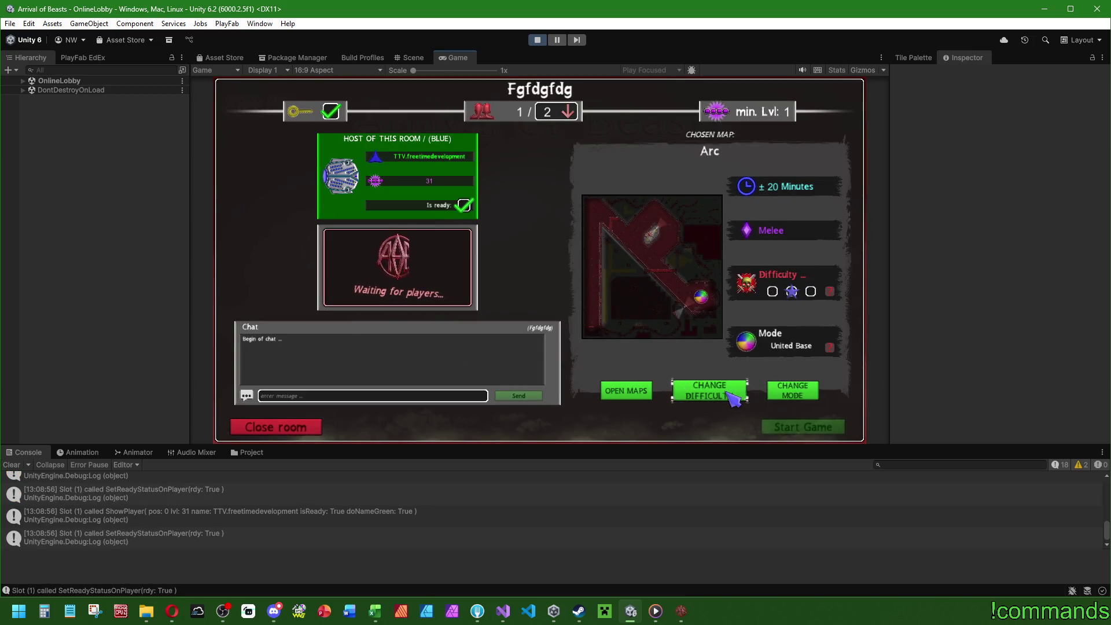
Set the map difficulty to Hard, then switch over to Discord
click(732, 398)
click(745, 247)
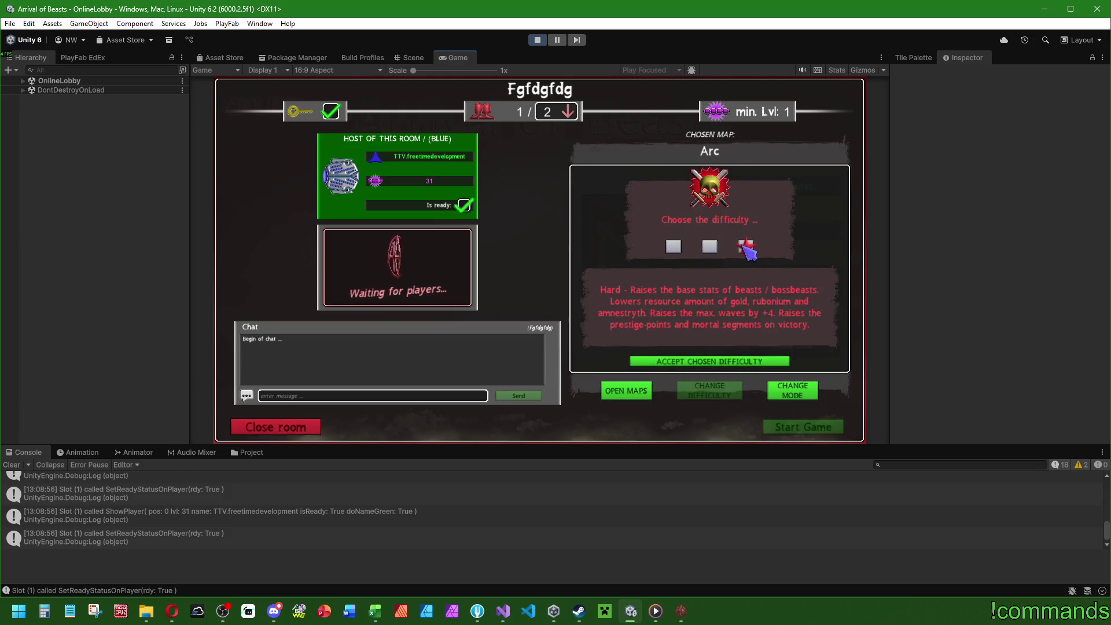
click(711, 361)
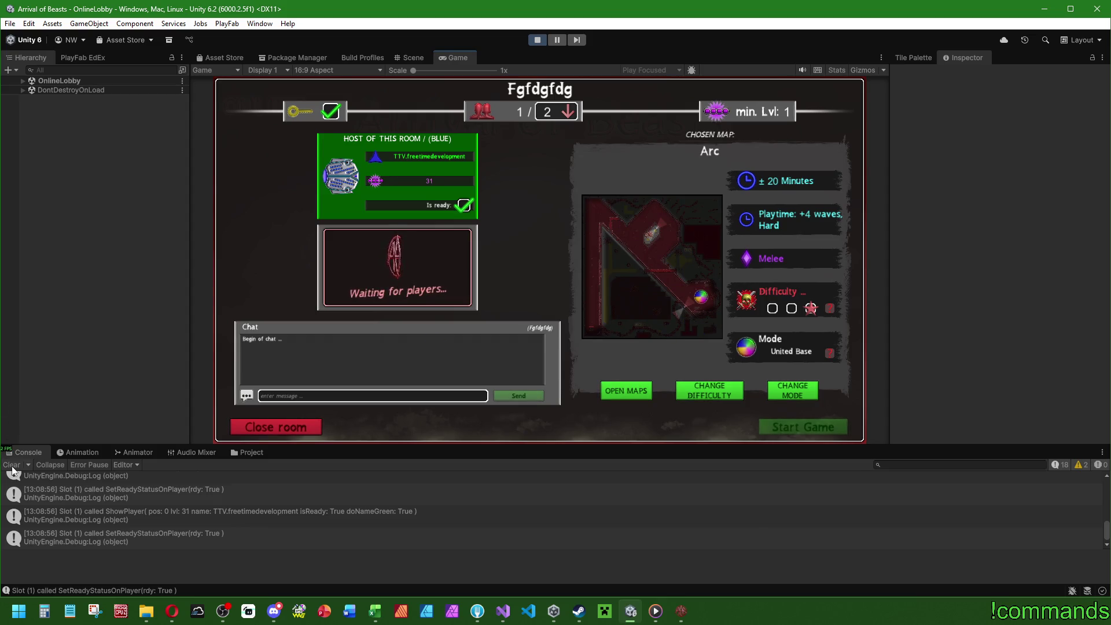
click(274, 611)
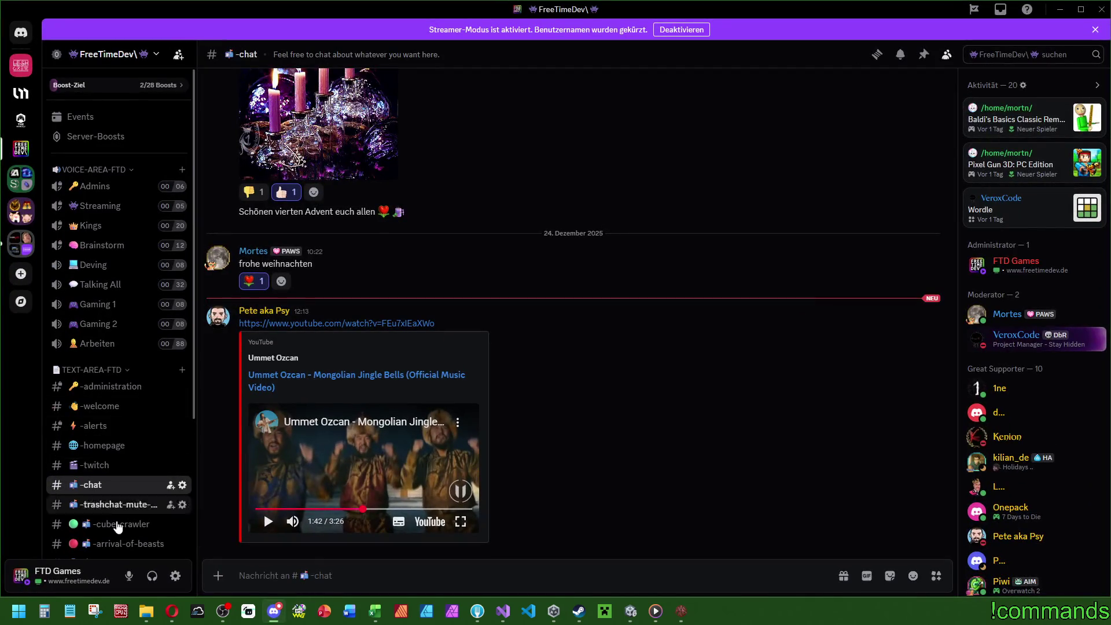
Open the #report_bugs channel and enlarge its posted game screenshot
scroll(115, 552, down, 5)
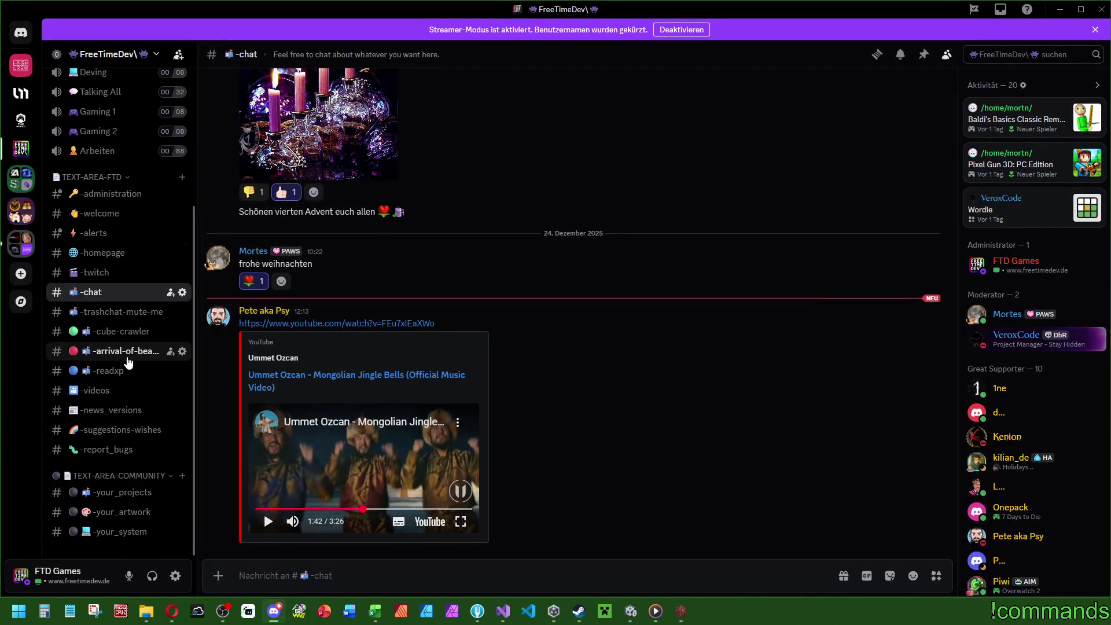
click(132, 451)
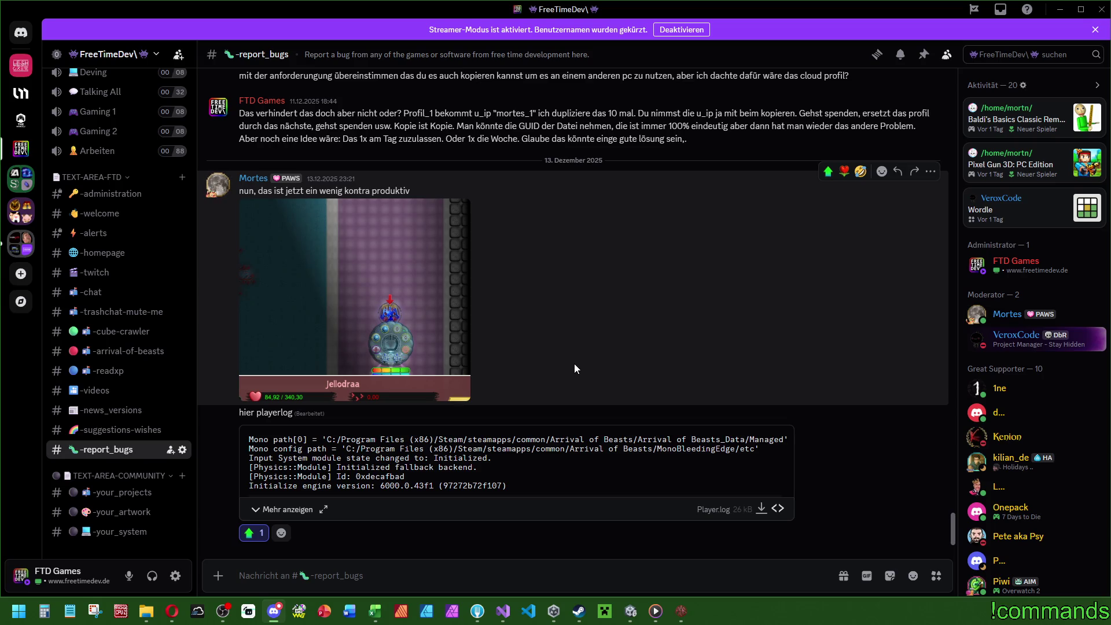
click(439, 347)
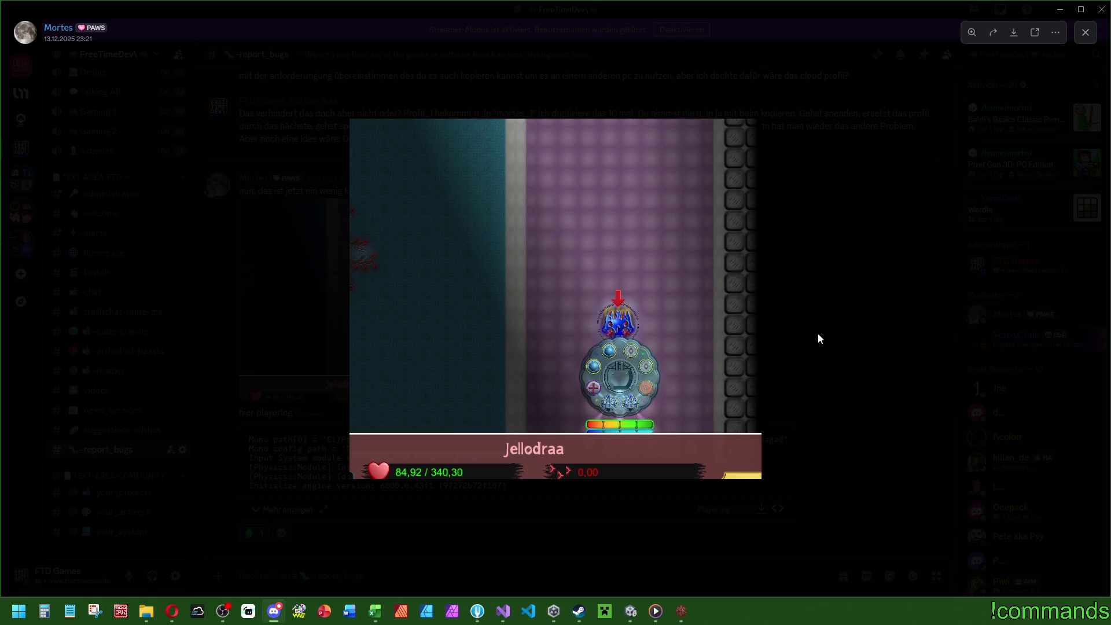
Close the enlarged screenshot, view it again, then close it
click(818, 338)
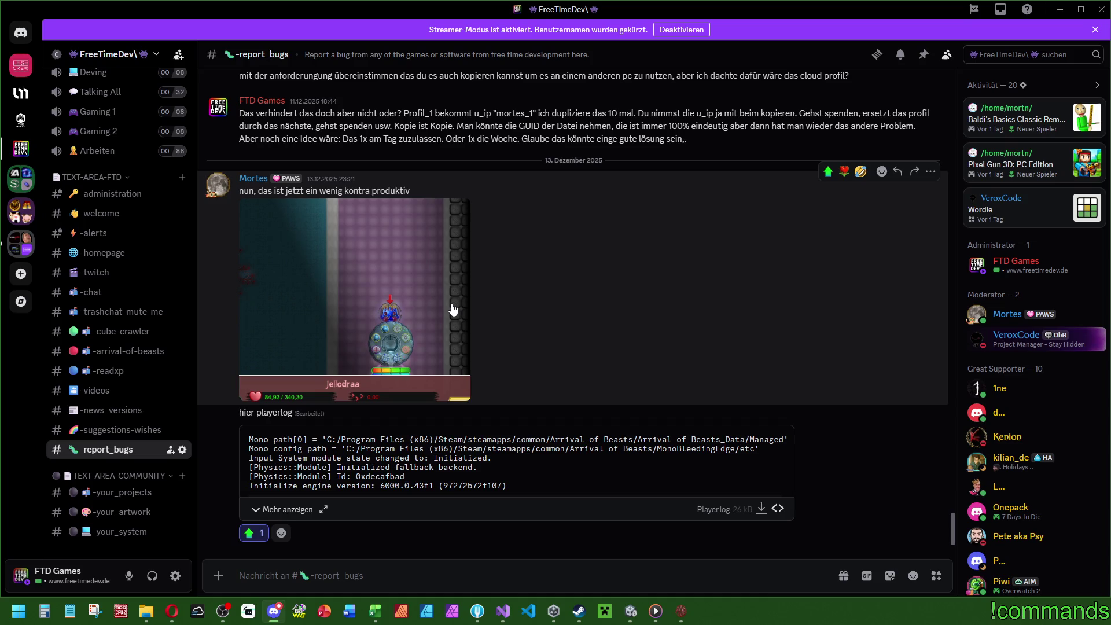
click(453, 310)
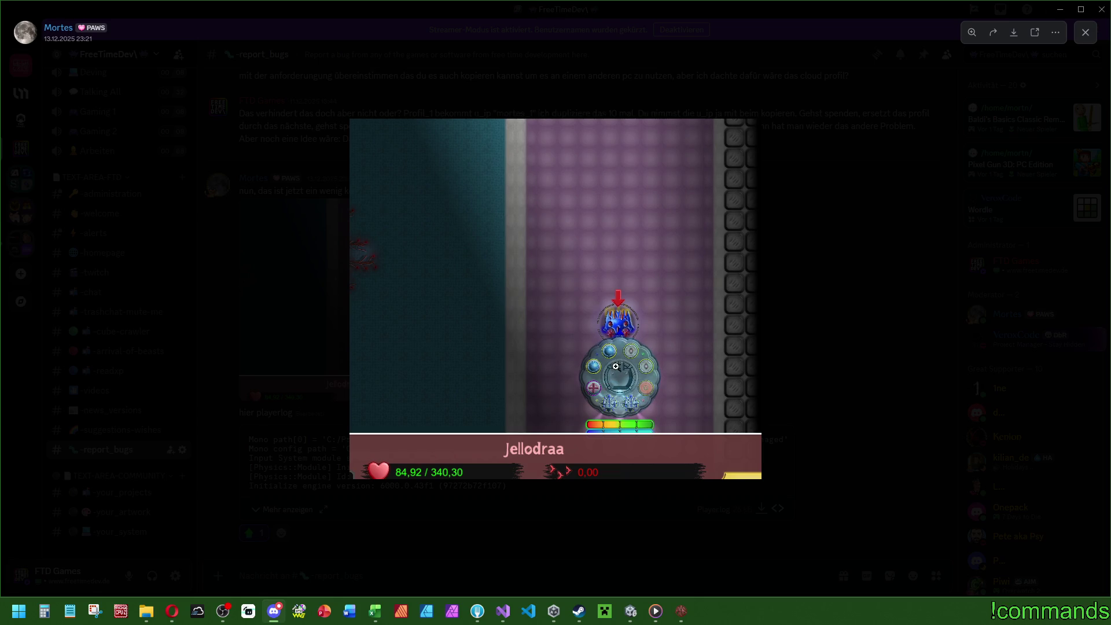
click(813, 325)
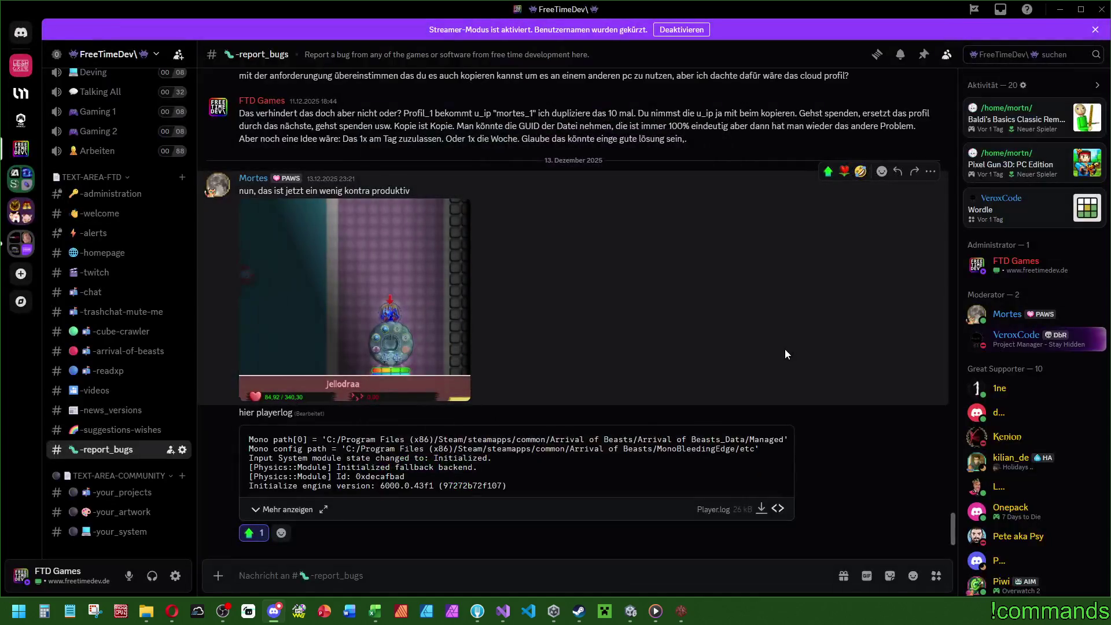
Minimize Discord and bring the standalone game build to the front
scroll(111, 244, up, 3)
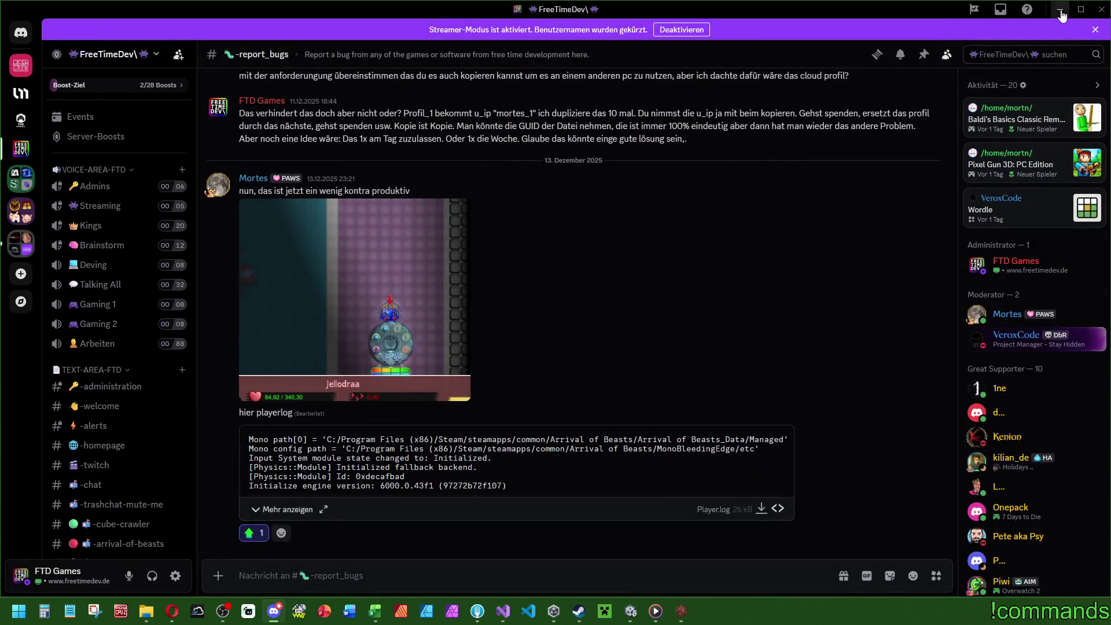
click(1059, 9)
click(680, 611)
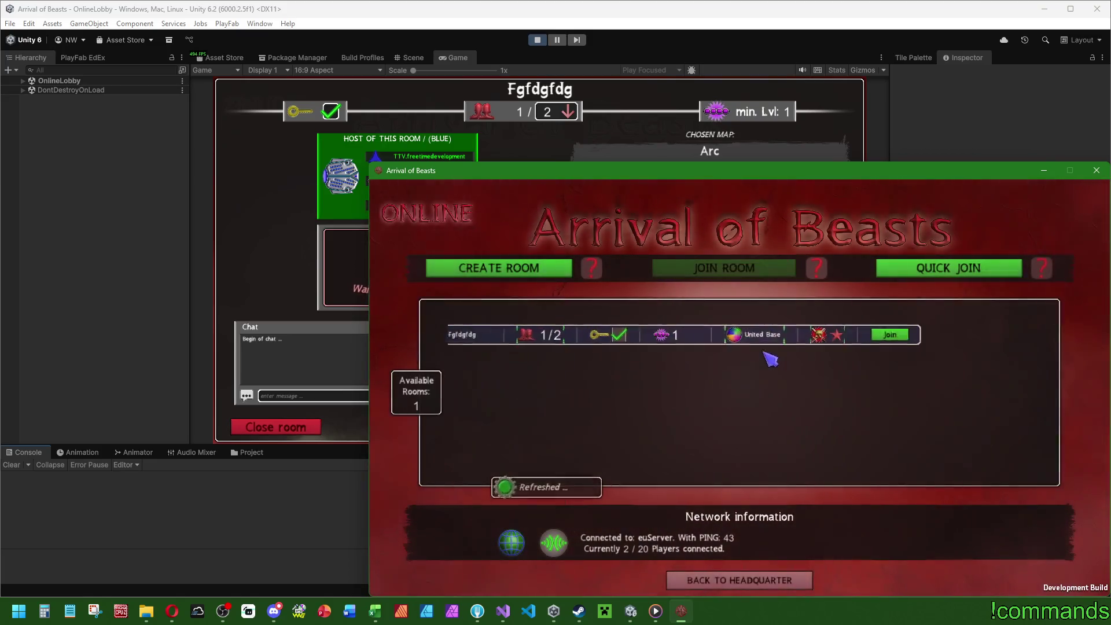
Join room Fgfdgfdg from the build with its pin, ready up, and start the game from the editor host
click(876, 335)
click(965, 345)
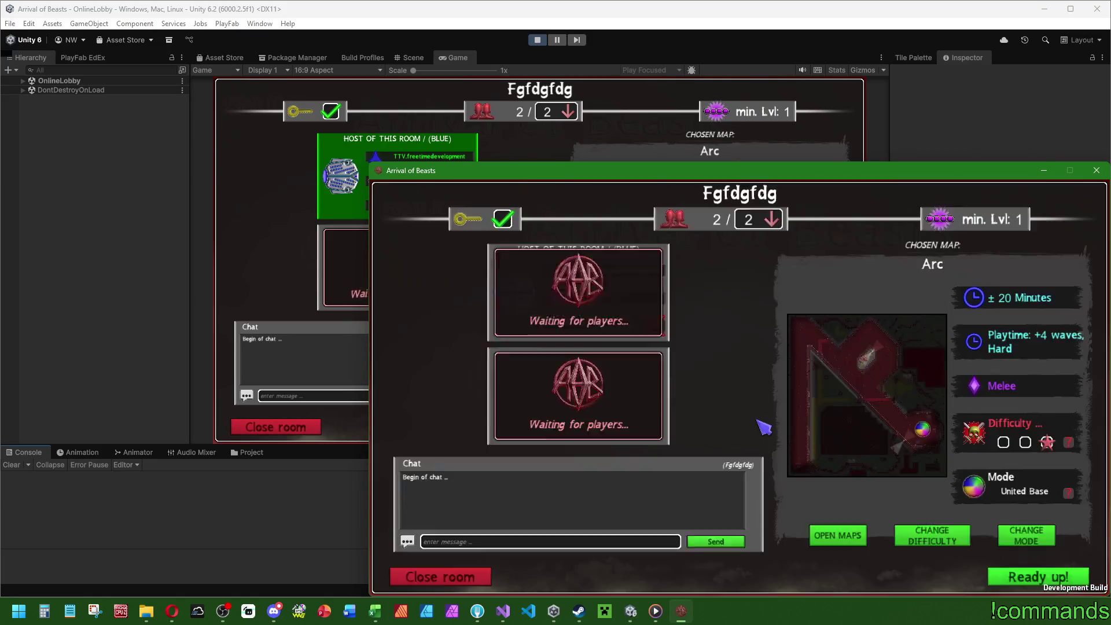
click(1036, 577)
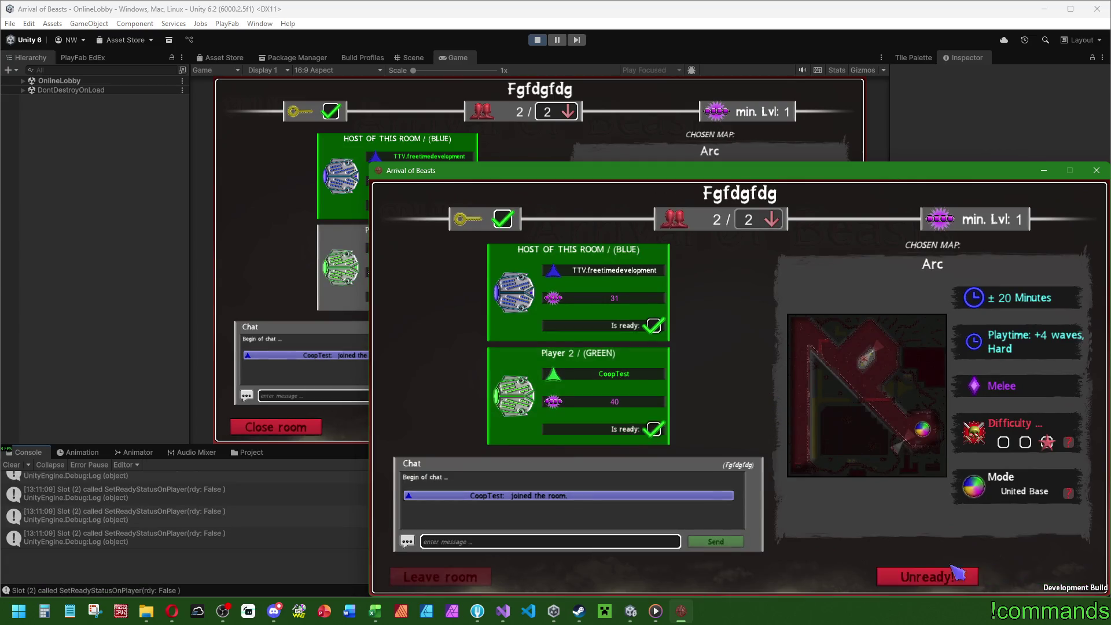
click(64, 383)
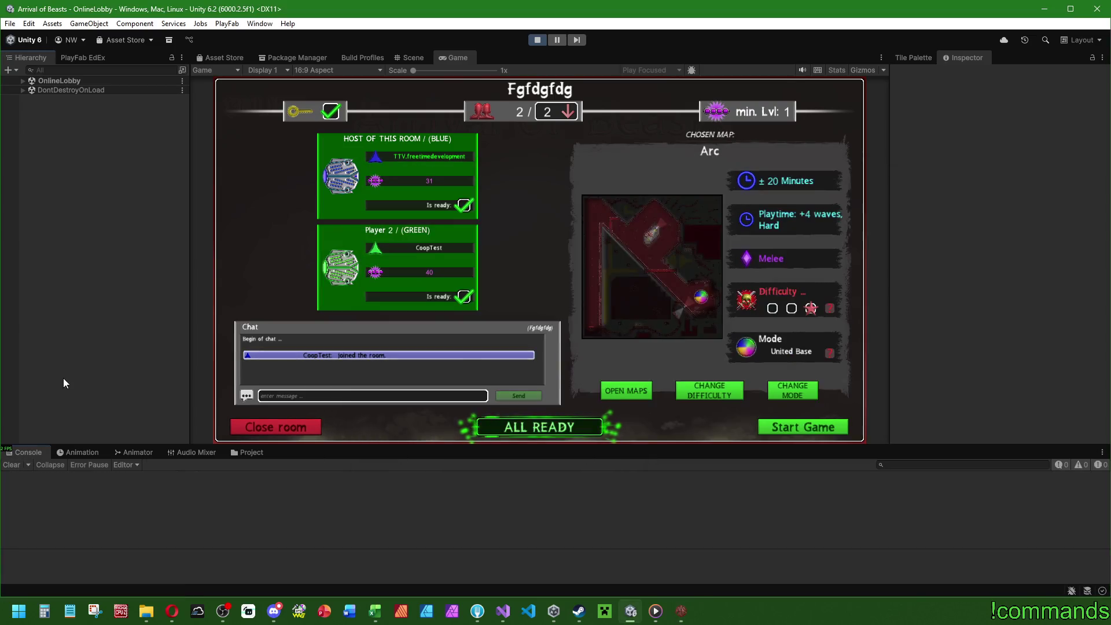
click(826, 429)
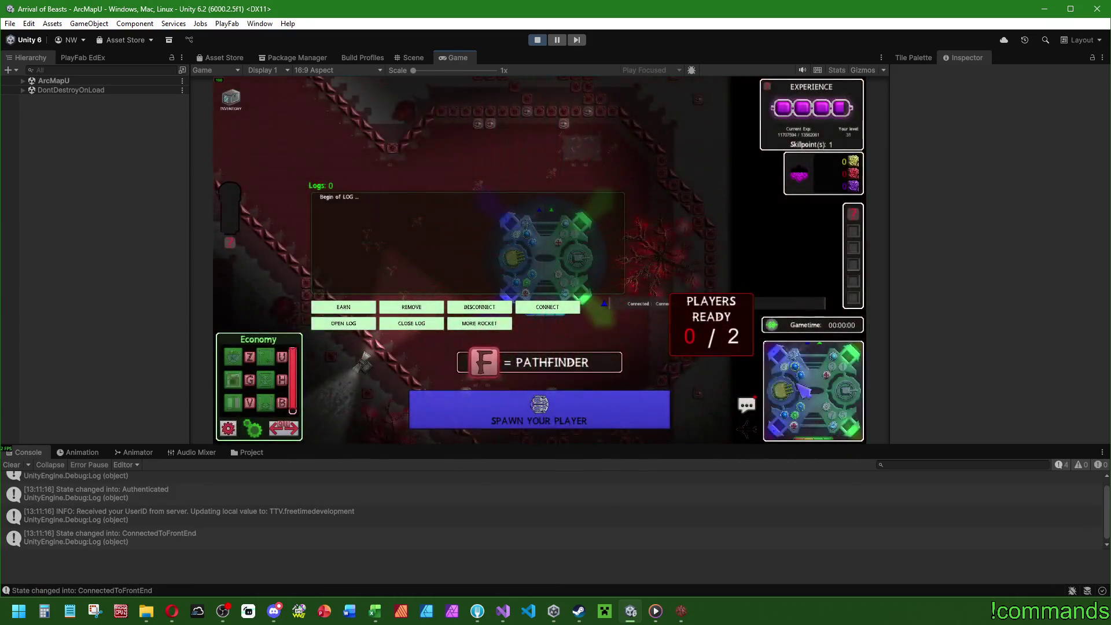
Close the in-game log and spawn both the host's and the second player's characters
click(405, 324)
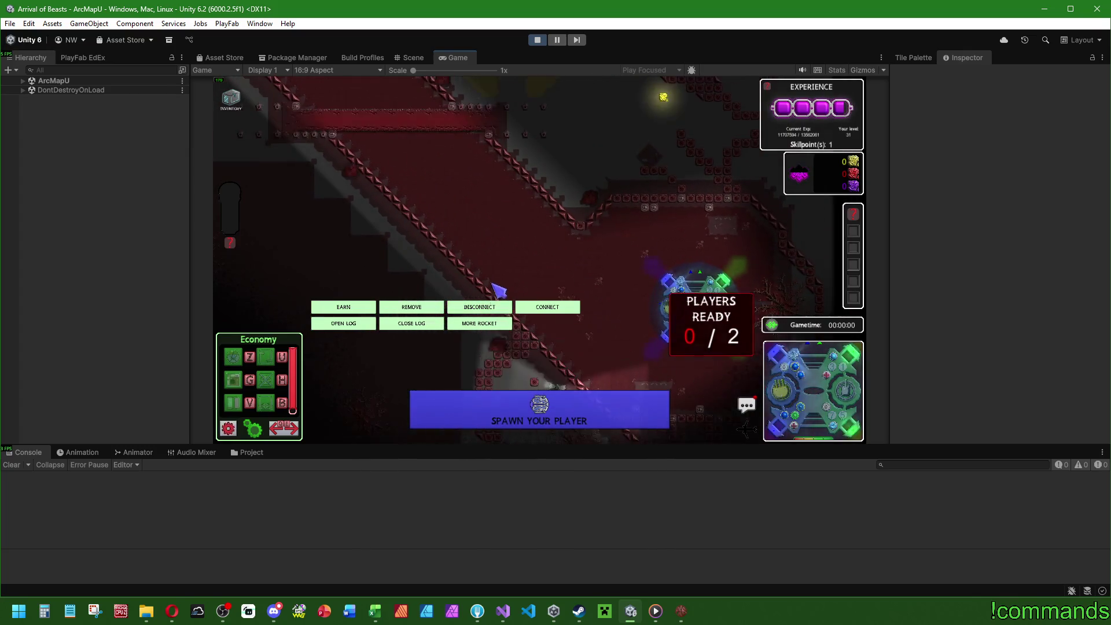
click(512, 379)
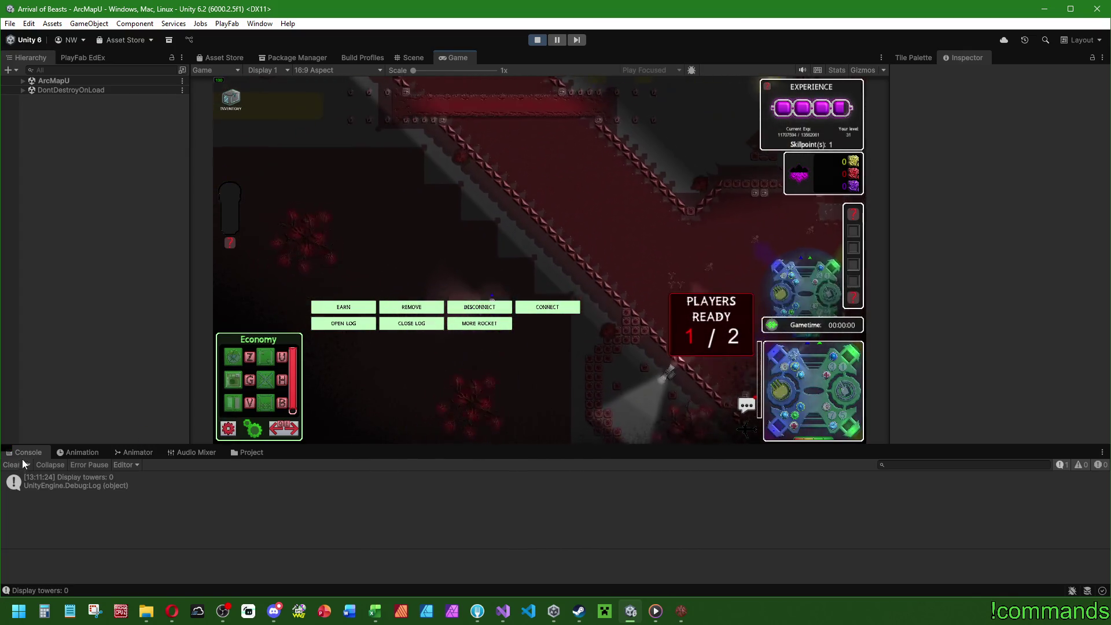
click(381, 323)
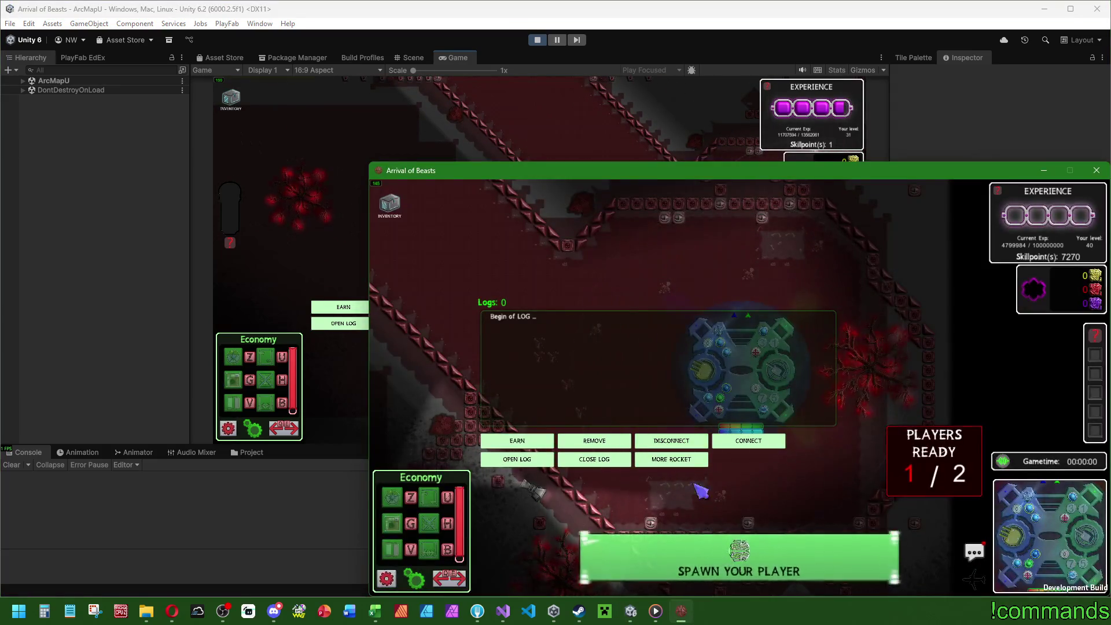
click(642, 512)
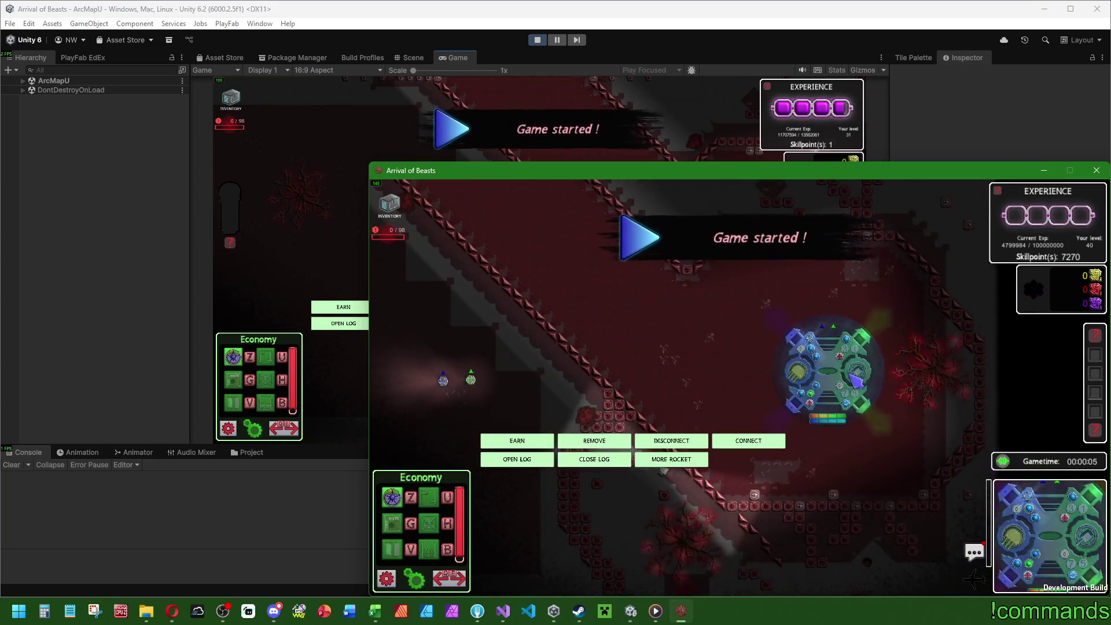
Inspect the base's attribute panel in both the build and the host game
click(855, 380)
click(852, 364)
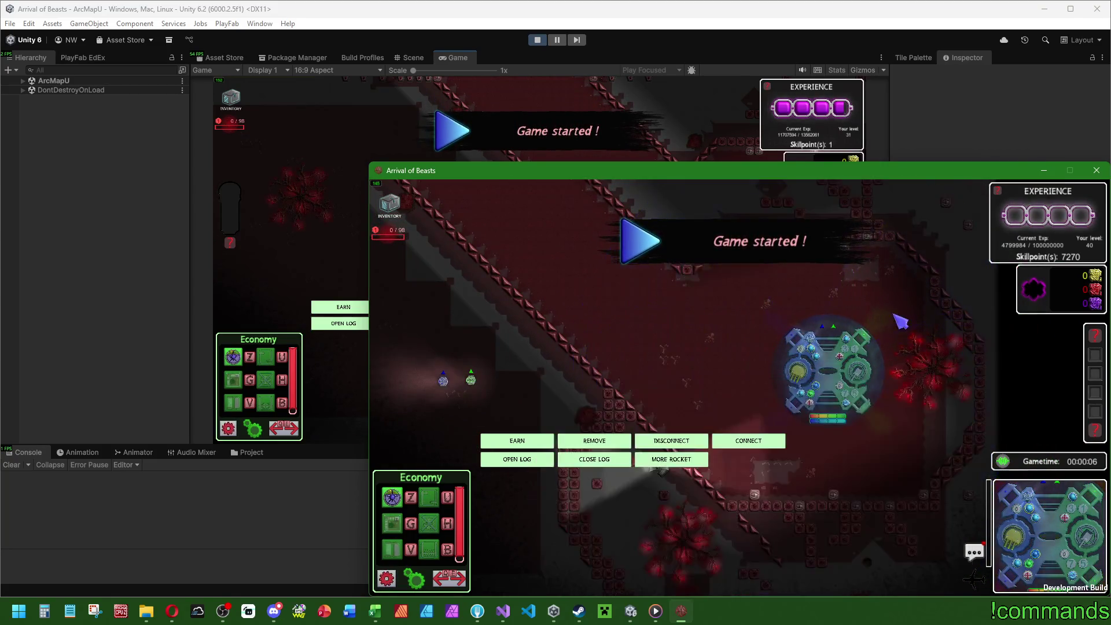
click(852, 363)
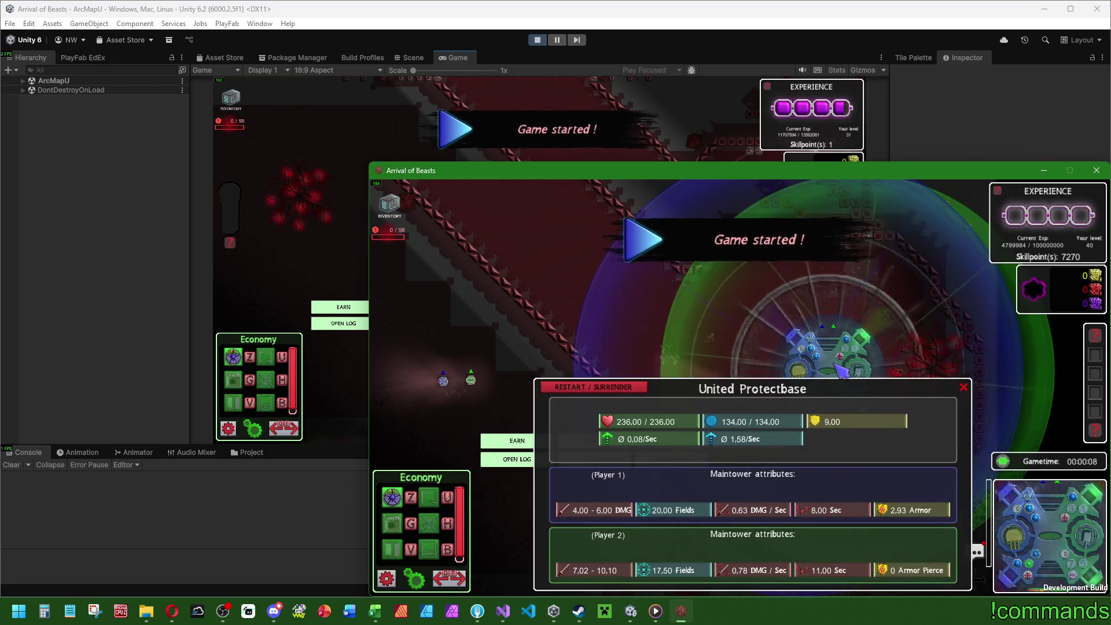
key(alt+Tab)
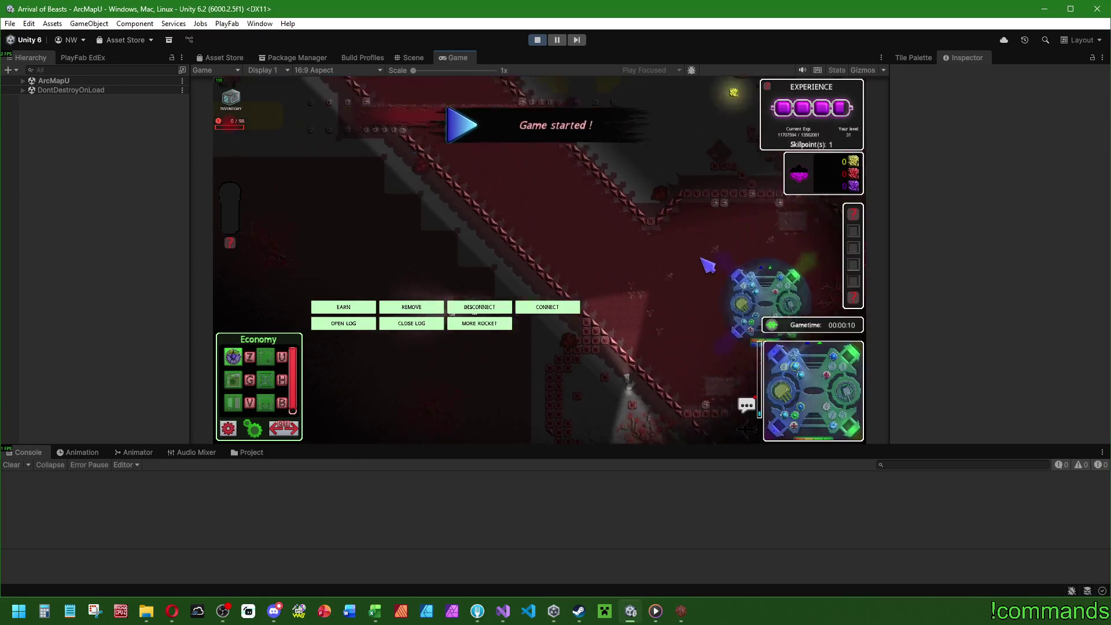
click(577, 222)
click(577, 222)
click(620, 272)
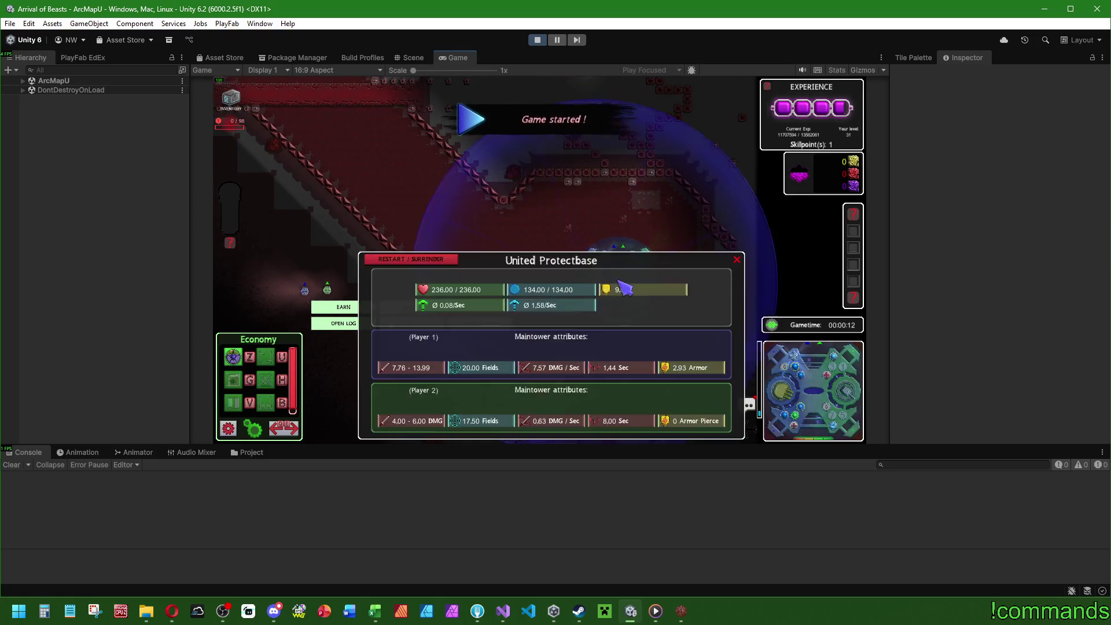
click(620, 281)
click(620, 281)
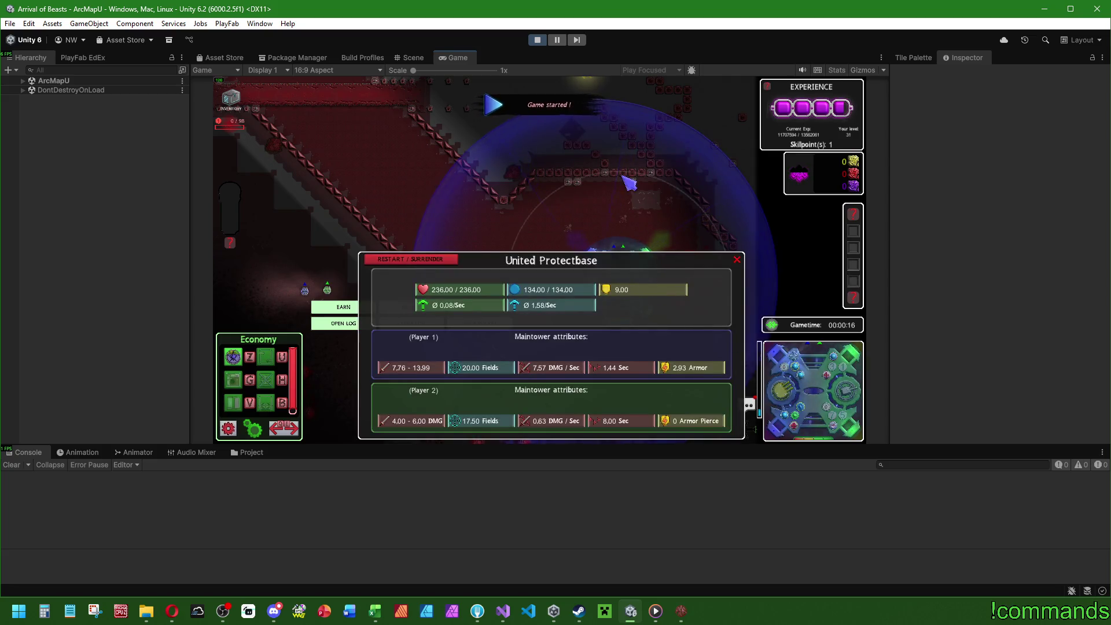
click(636, 188)
click(637, 188)
click(637, 208)
Show the player list with ping, then open the Windows Start menu
key(super)
click(772, 325)
key(super)
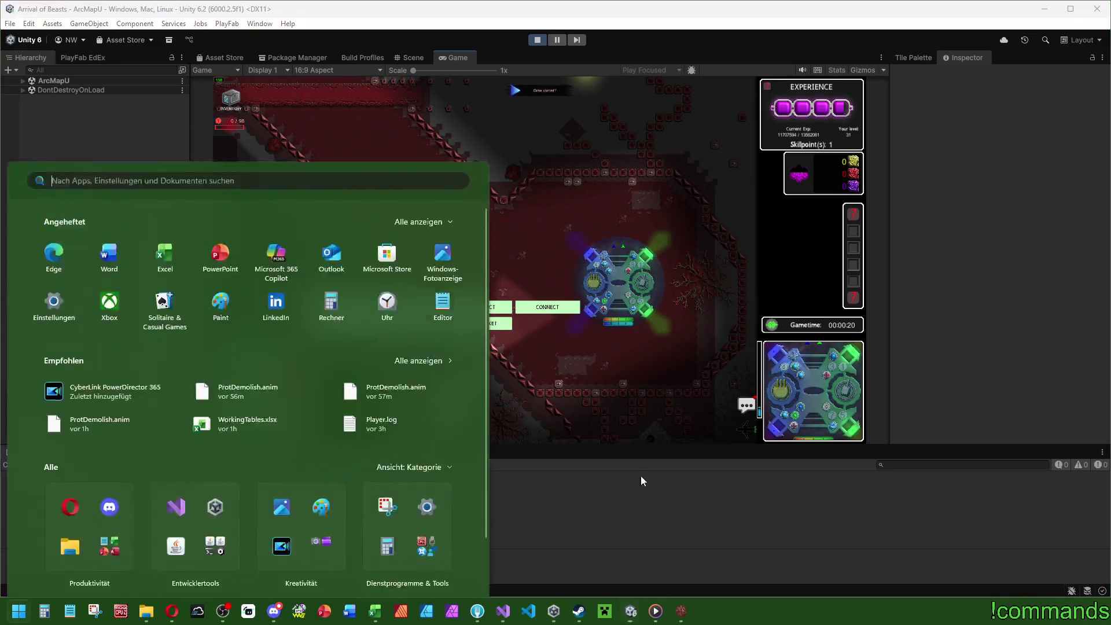
Bring the Arrival of Beasts build in front of the editor and open the player scoreboard
click(681, 611)
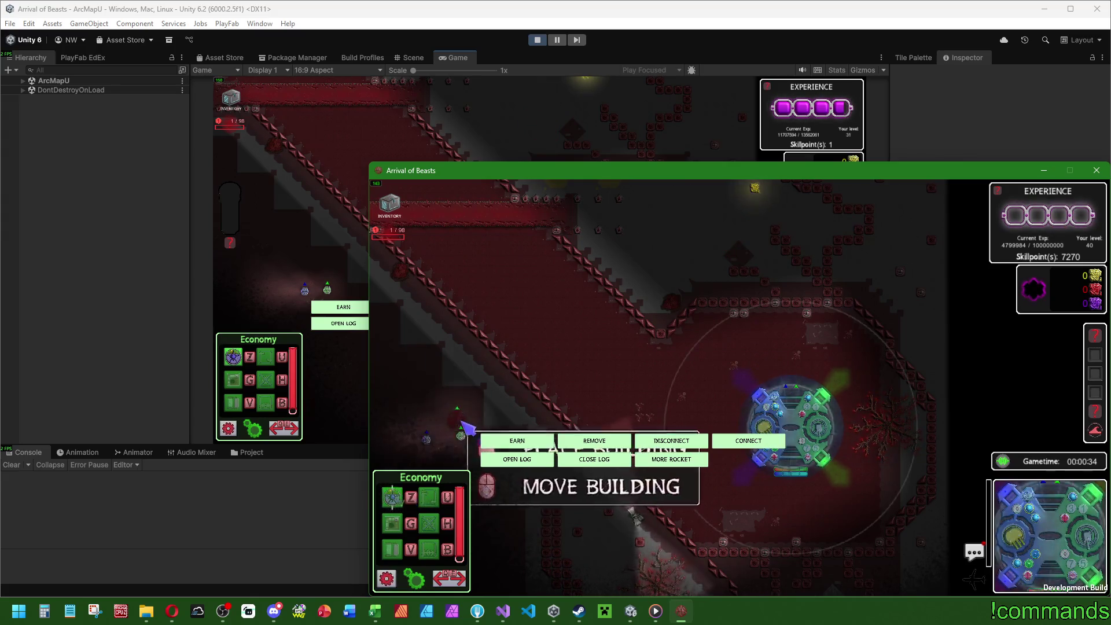
click(308, 295)
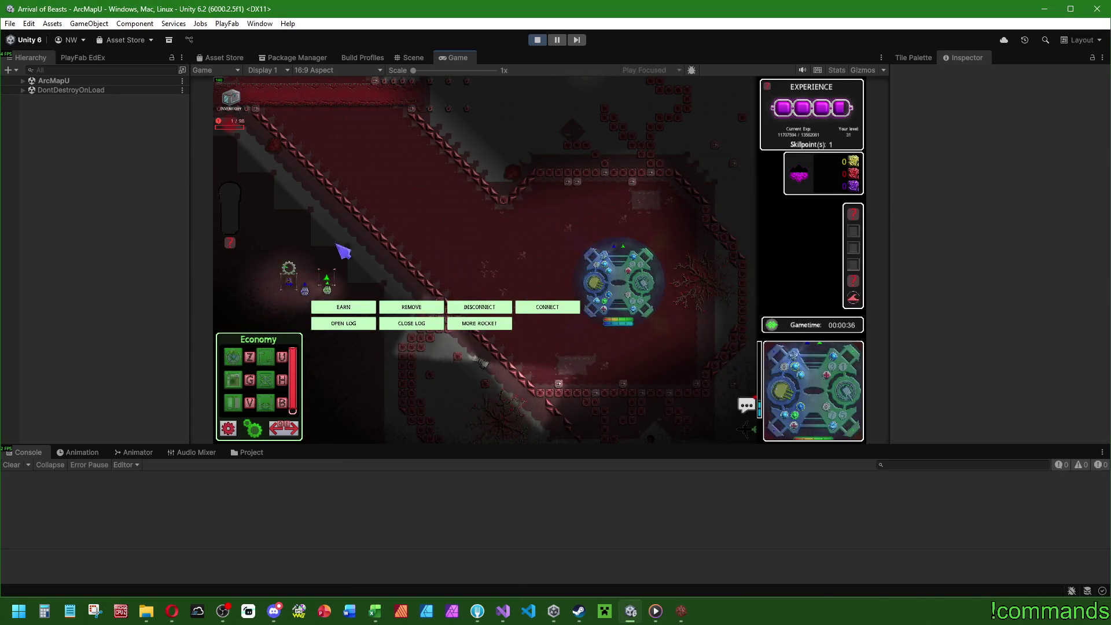
key(super)
click(682, 618)
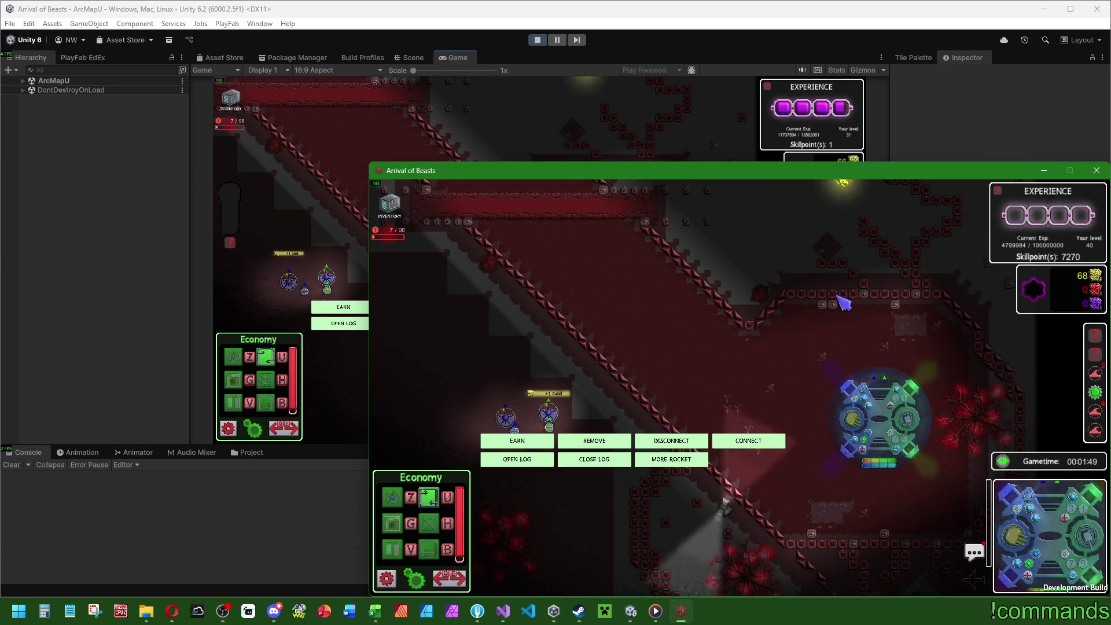
click(1004, 463)
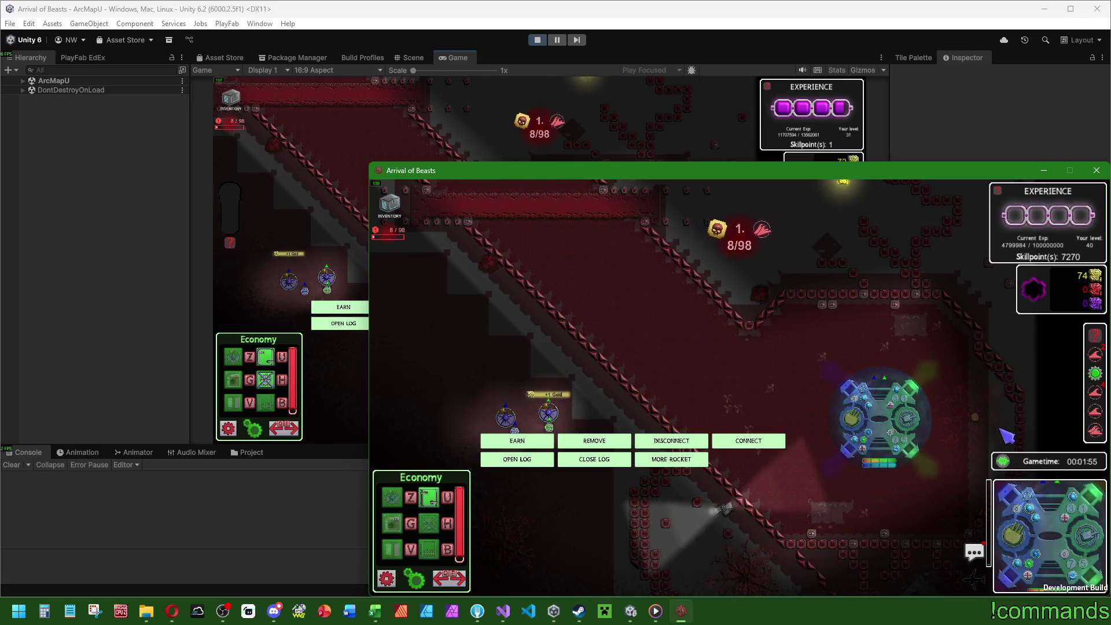
Toggle the scoreboard and in-game chat closed, and pan the camera toward the base
click(1005, 462)
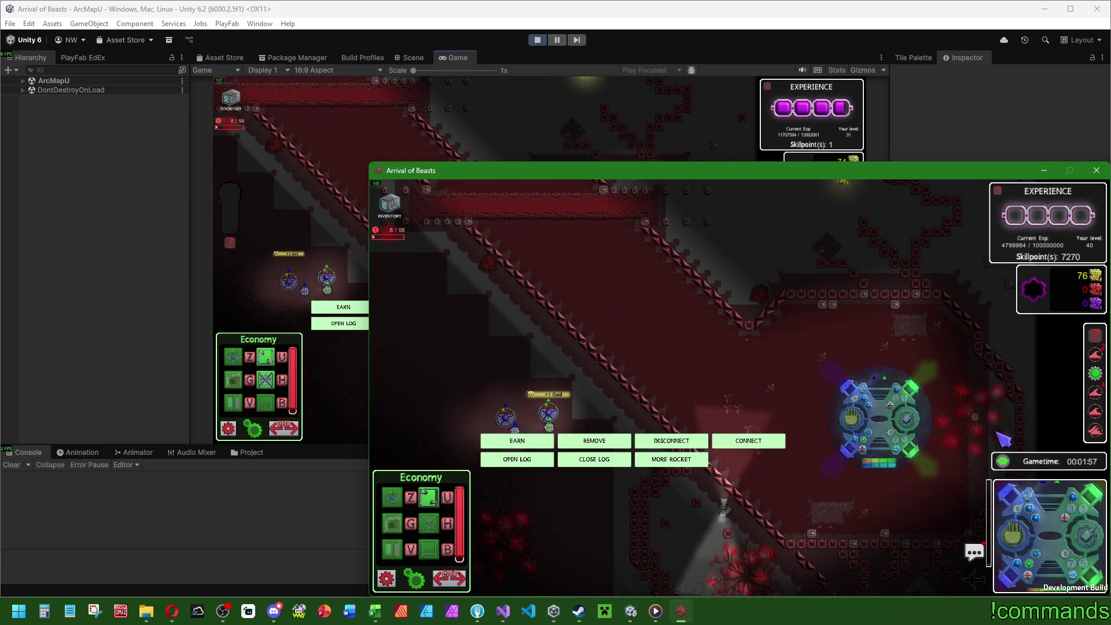
click(1005, 459)
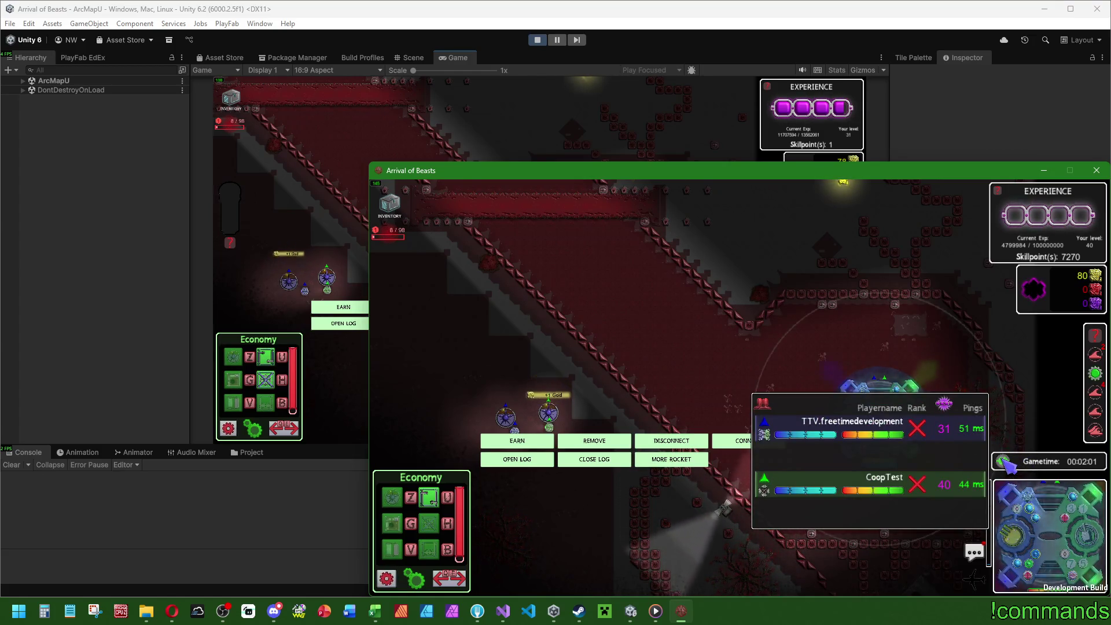
click(1005, 458)
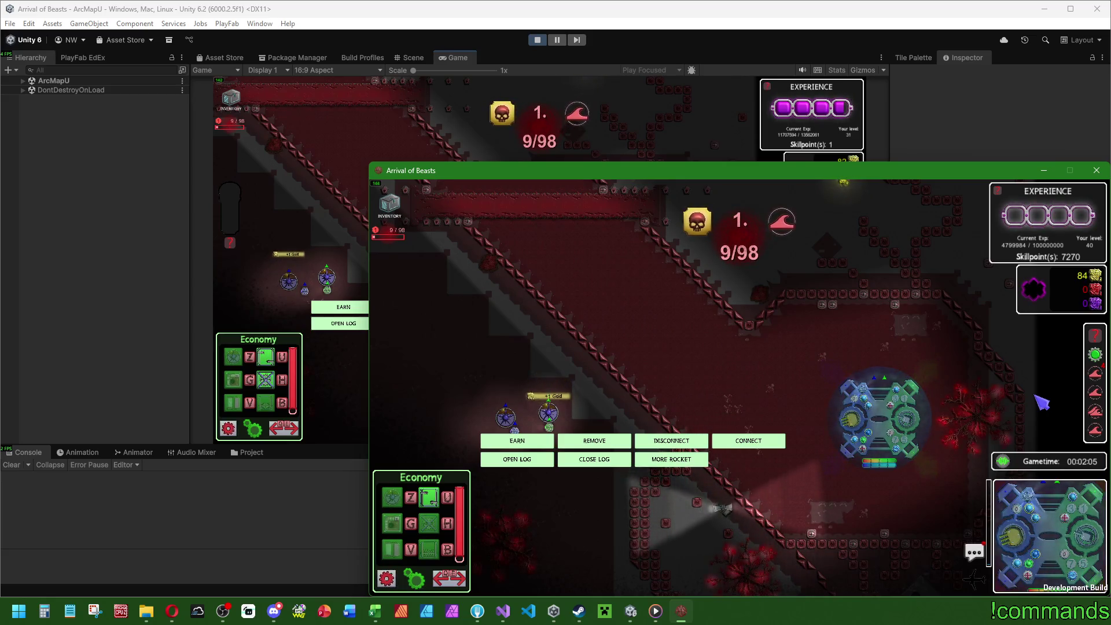
click(973, 551)
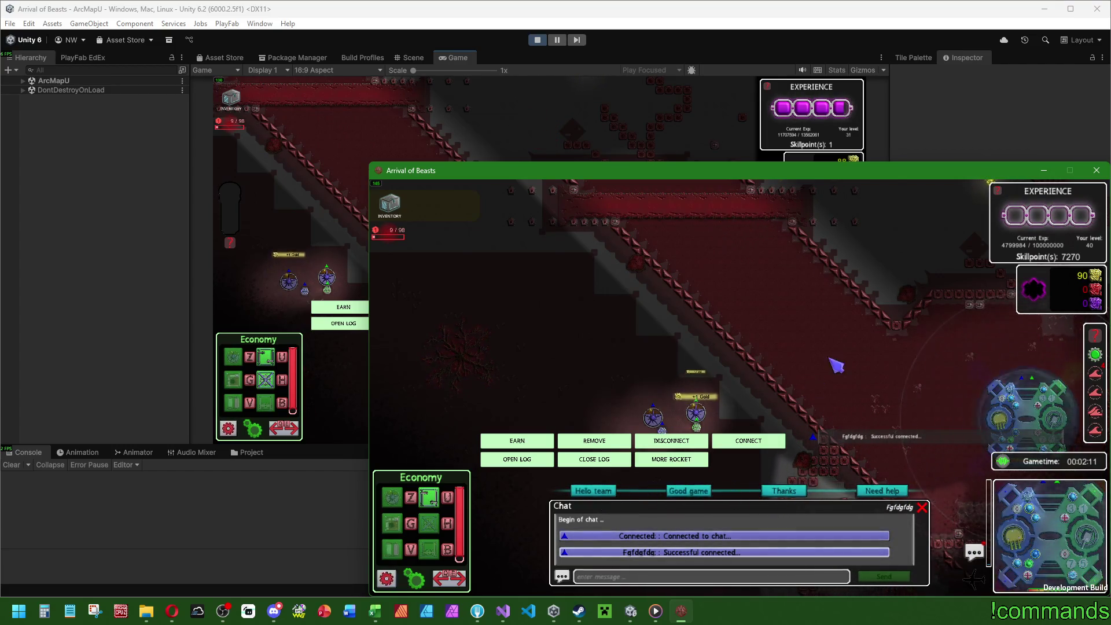
click(973, 551)
click(1035, 565)
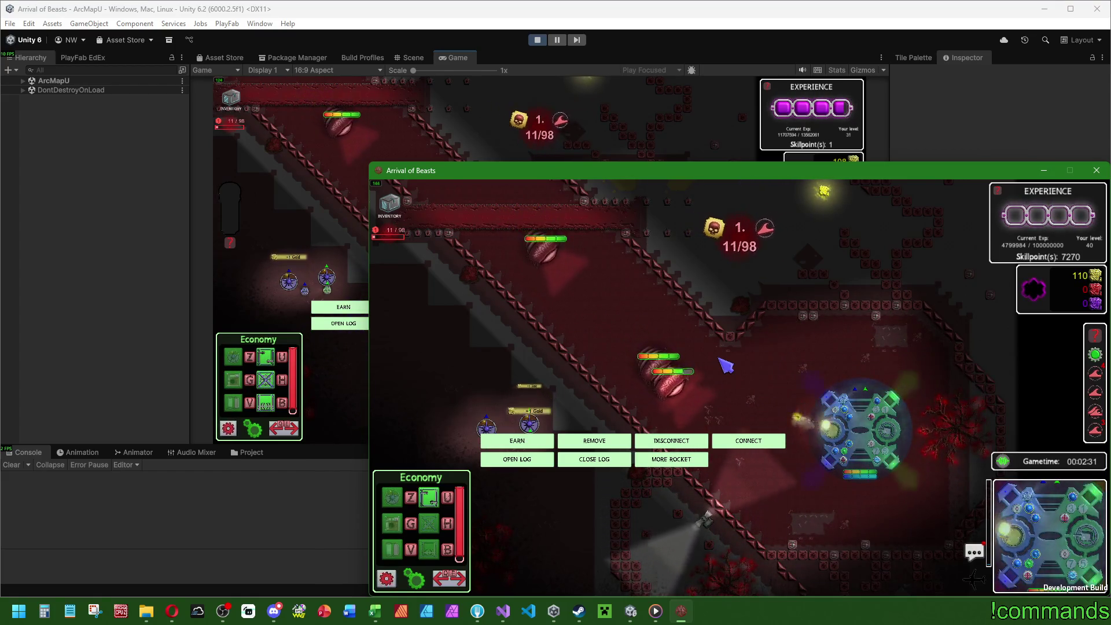
key(s)
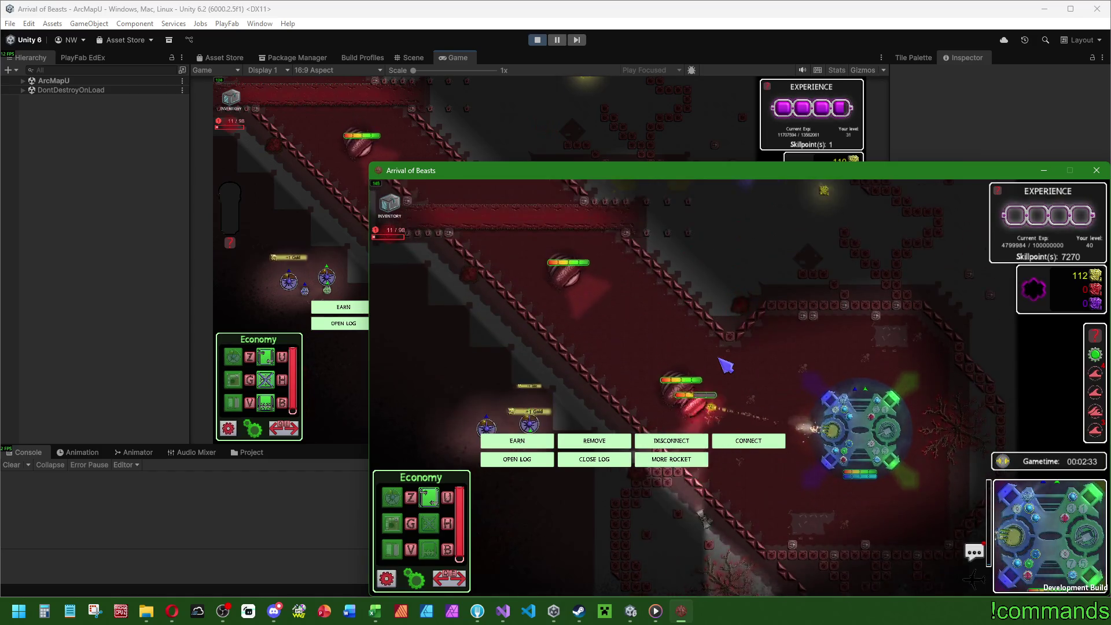
Back in the editor, narrow the Hierarchy panel and widen the Inspector
key(super)
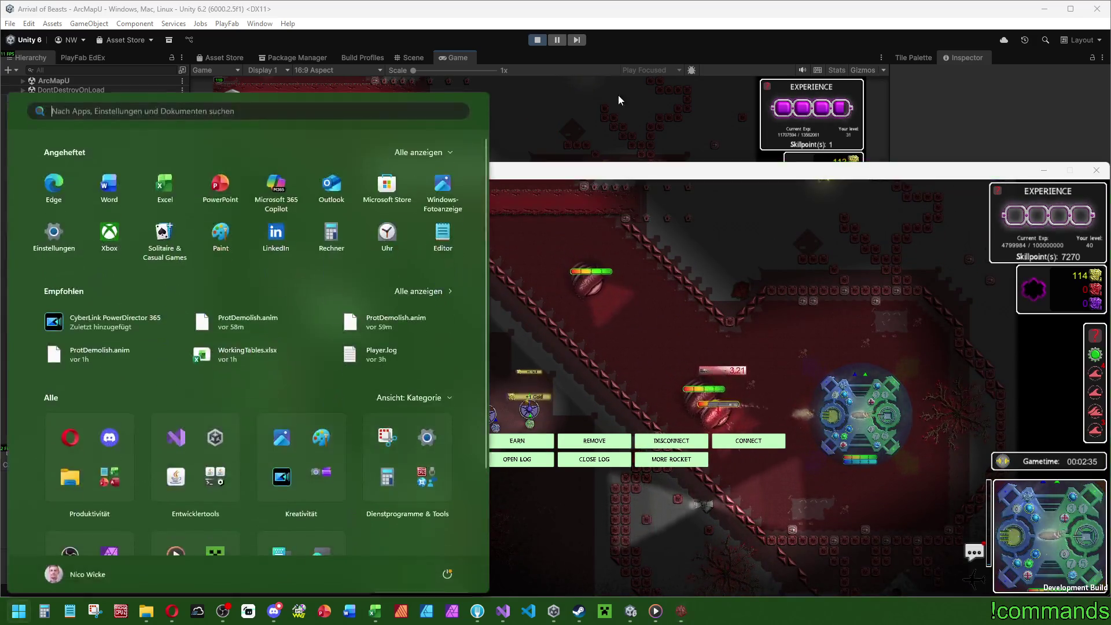
key(super)
drag(191, 143, 58, 144)
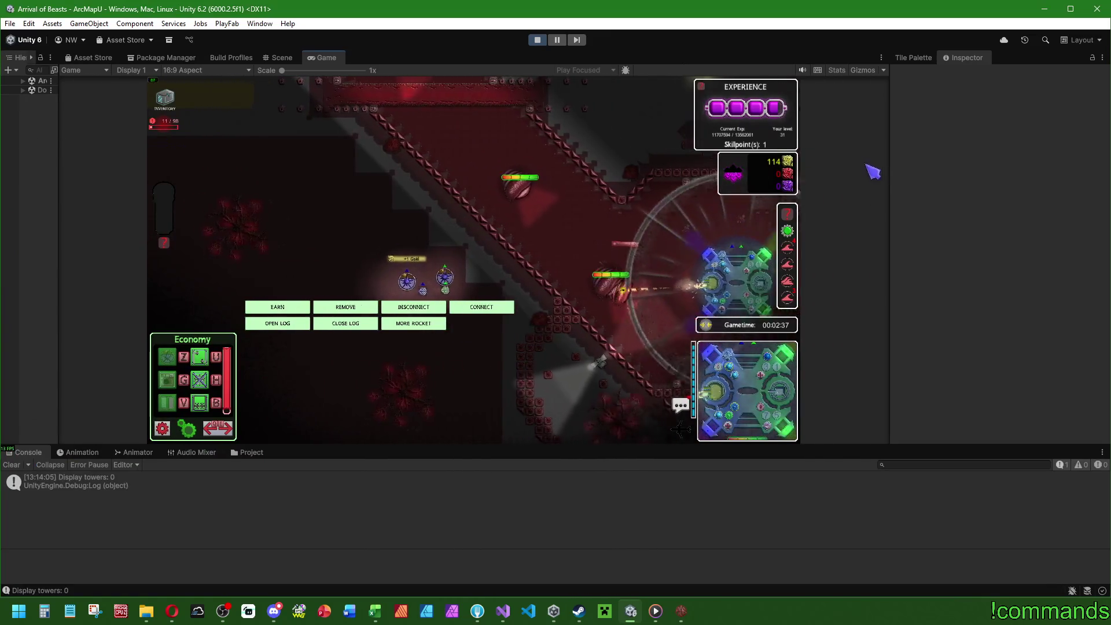
drag(888, 167, 714, 168)
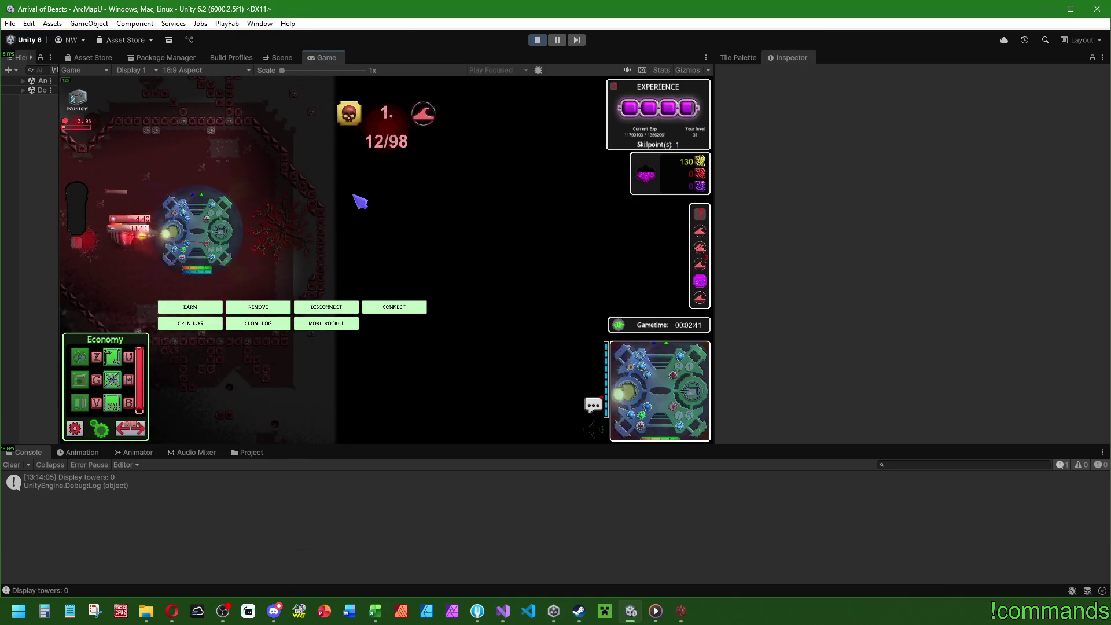
Bring the Arrival of Beasts build forward and open its in-game log panel
key(super)
click(681, 611)
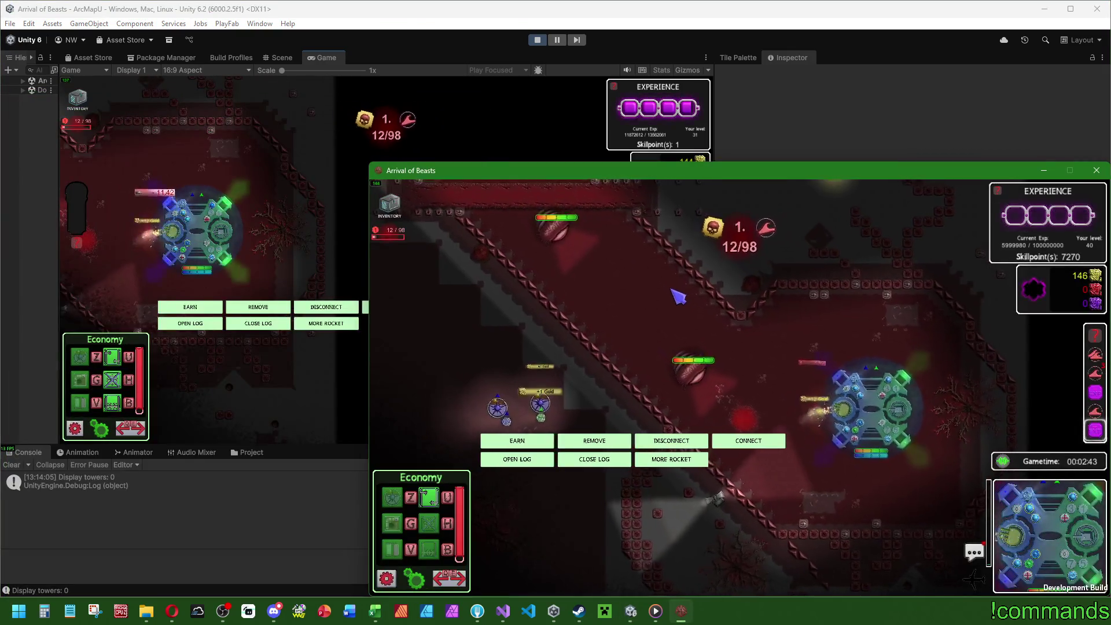
key(super)
key(super)
key(super)
key(super)
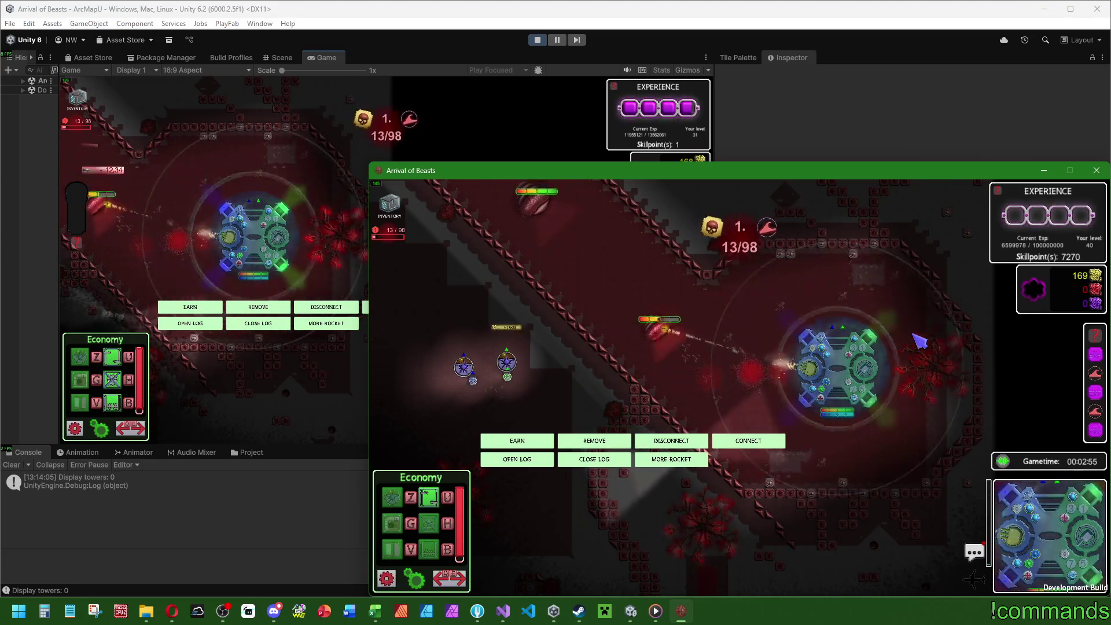
click(527, 460)
Close the in-game log and play on until the host shows GAME OVER at wave 34/98
click(576, 461)
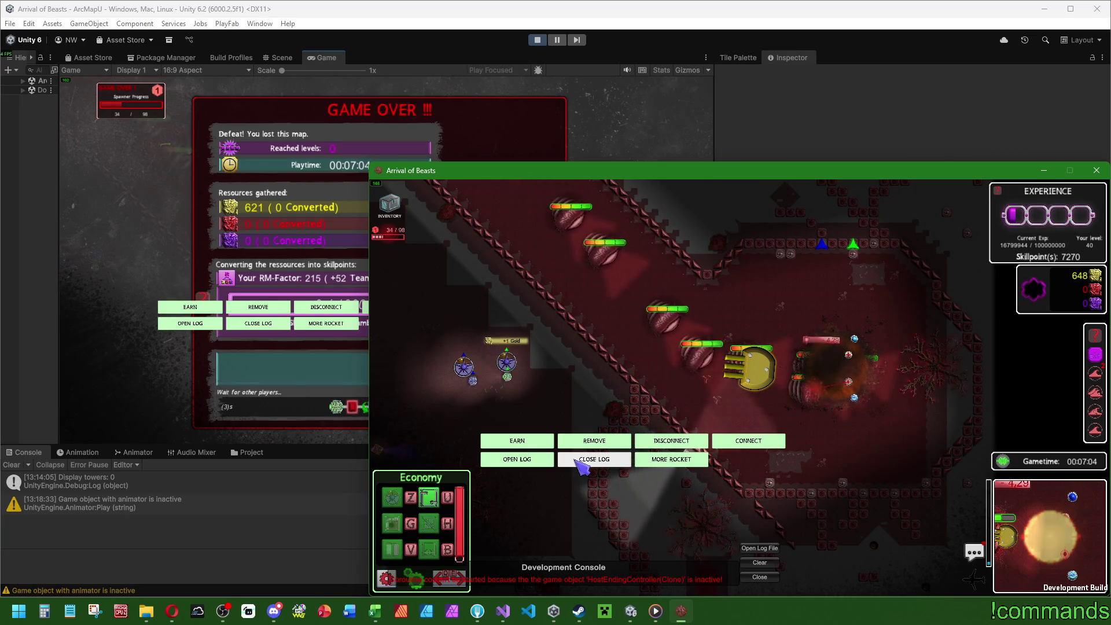
Check the central enemy structure's range and health, then bring the Unity Editor forward
key(s)
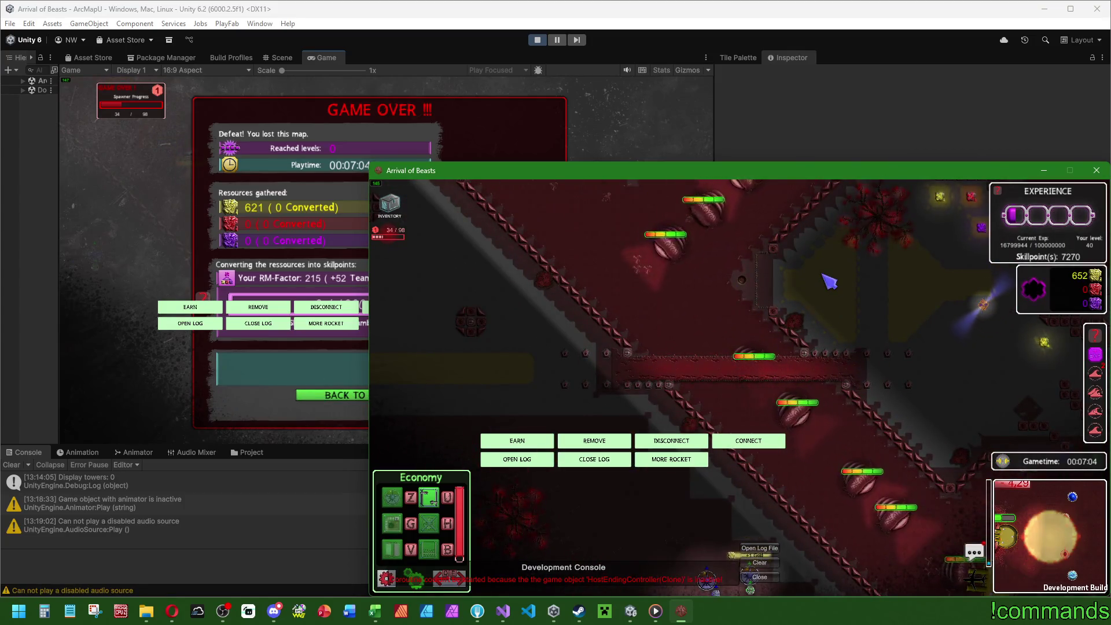
key(s)
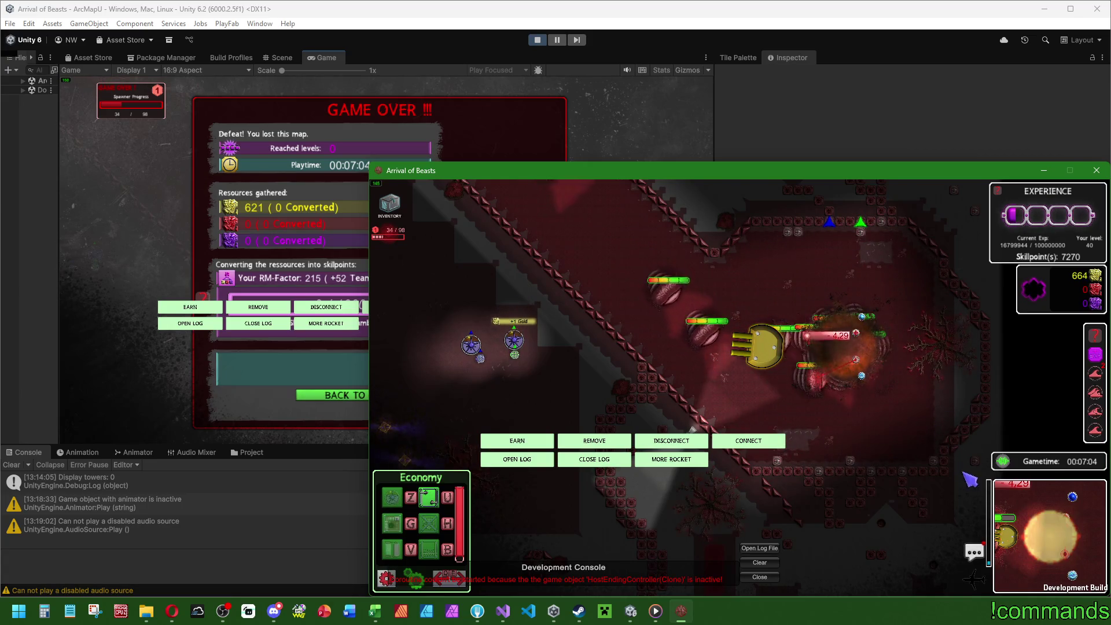
mouse_move(1003, 463)
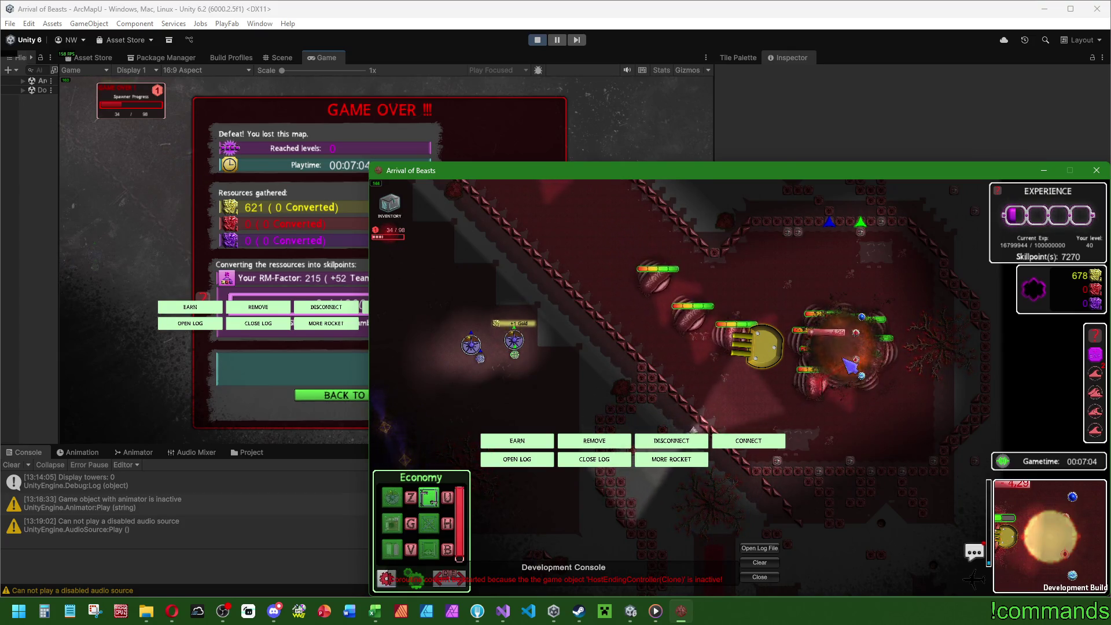
mouse_move(875, 334)
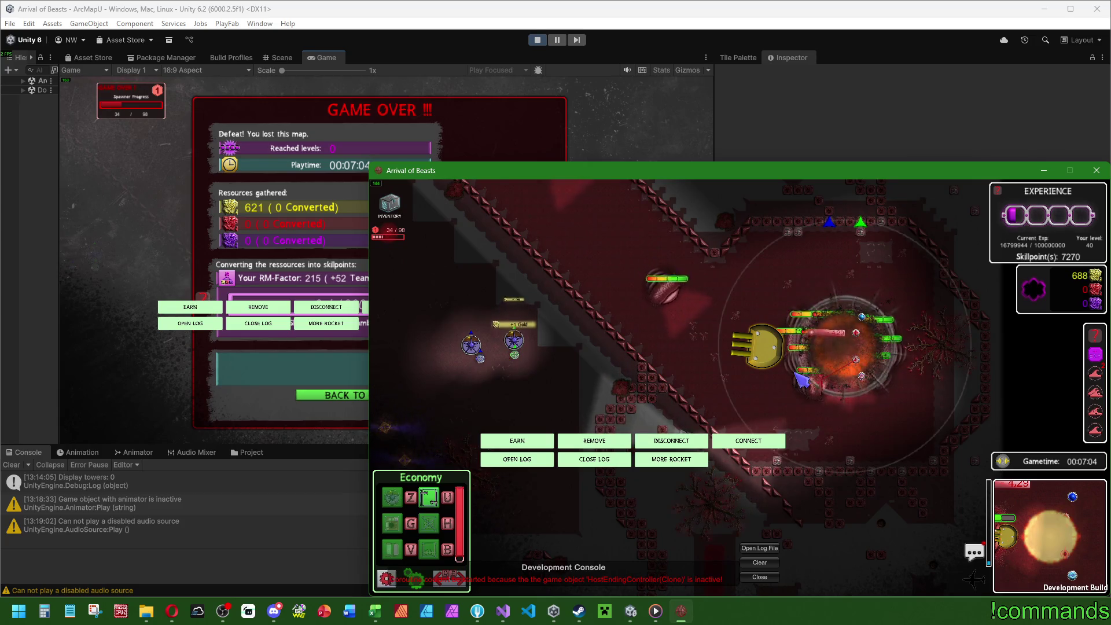
click(797, 373)
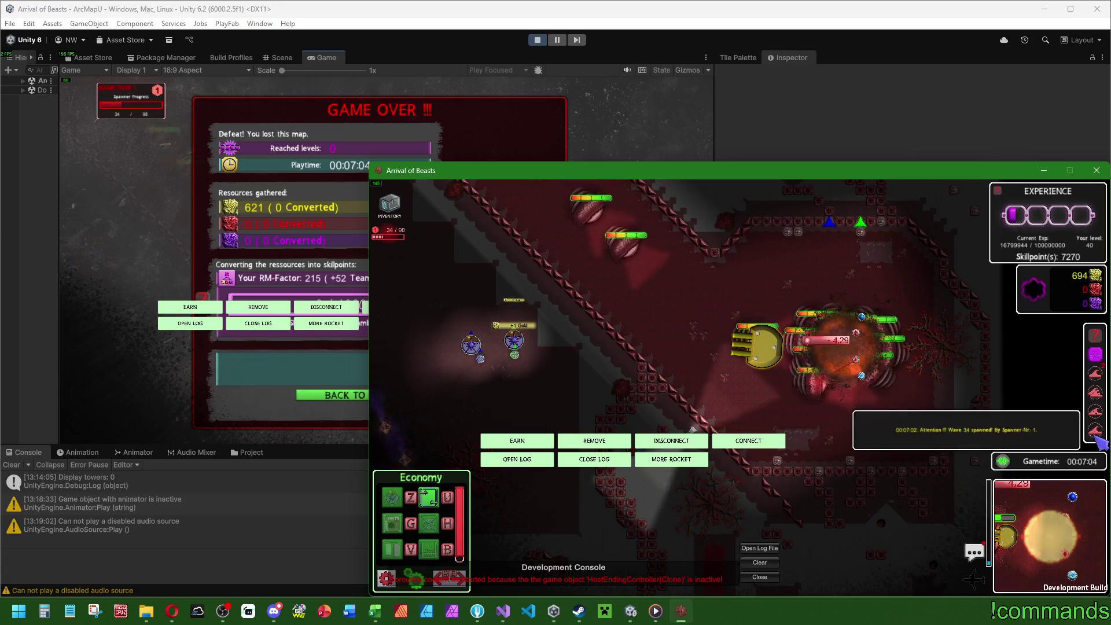
click(566, 145)
Widen the Hierarchy and Game preview panels and expand ArcMapU's children
mouse_move(60, 123)
mouse_down()
mouse_move(185, 124)
mouse_move(167, 124)
mouse_up()
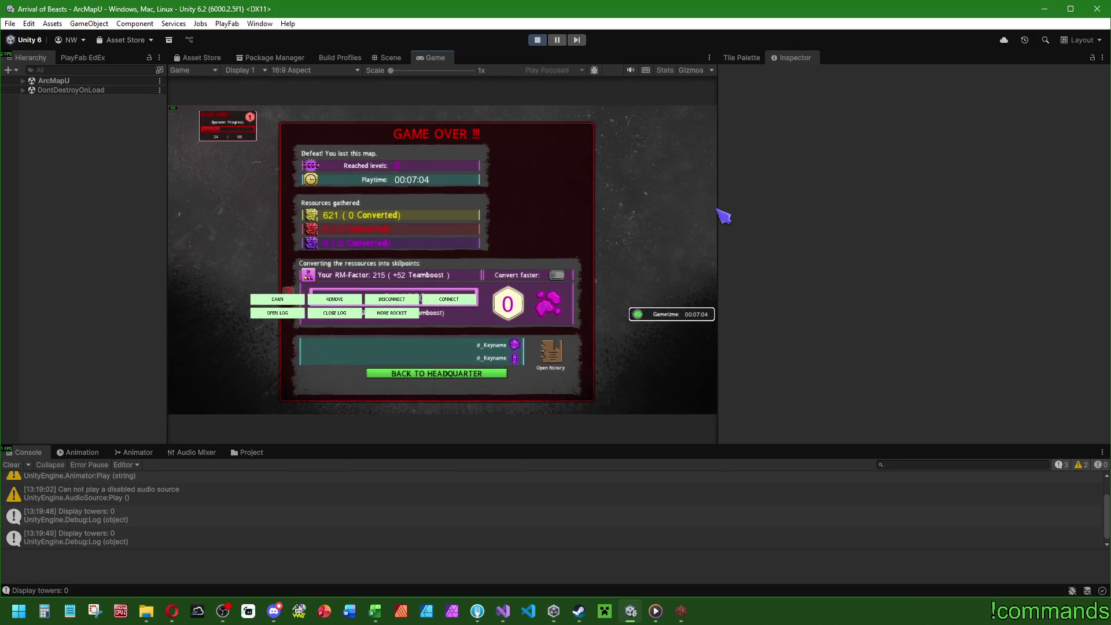
drag(718, 216, 922, 218)
drag(172, 206, 189, 209)
click(23, 81)
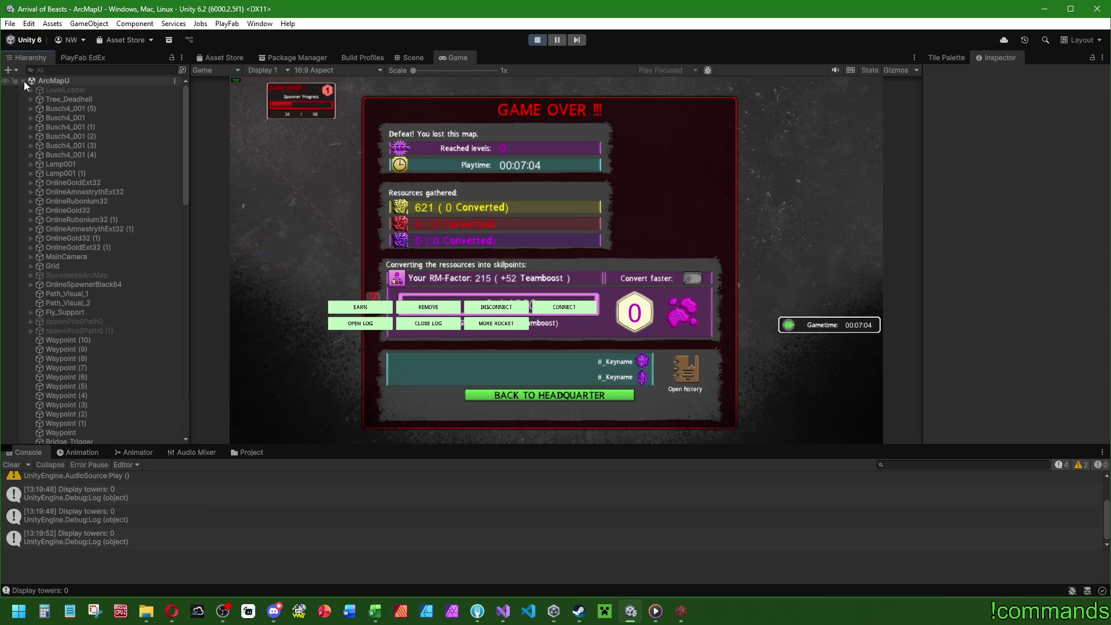
mouse_move(186, 140)
mouse_down()
mouse_move(180, 390)
mouse_move(189, 293)
mouse_up()
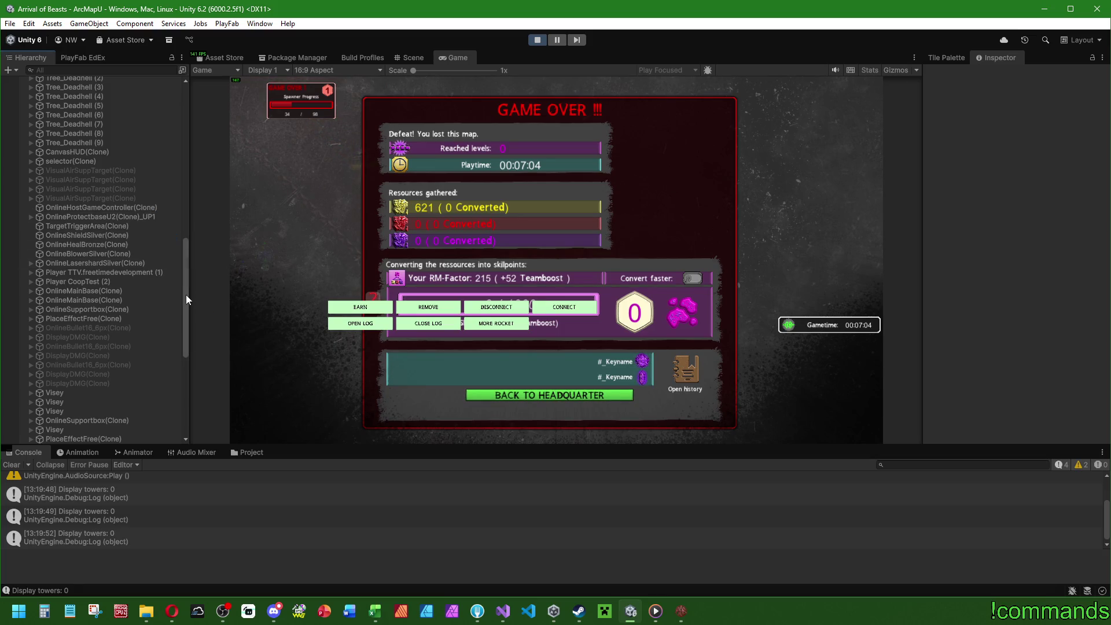
mouse_move(186, 293)
mouse_down()
mouse_move(196, 126)
mouse_move(189, 292)
mouse_up()
Expand CanvasHUD(Clone), OnlineProtectbaseU2(Clone)_UP1, MainCamera and ProtectbaseGameOverScreen in the Hierarchy
click(30, 165)
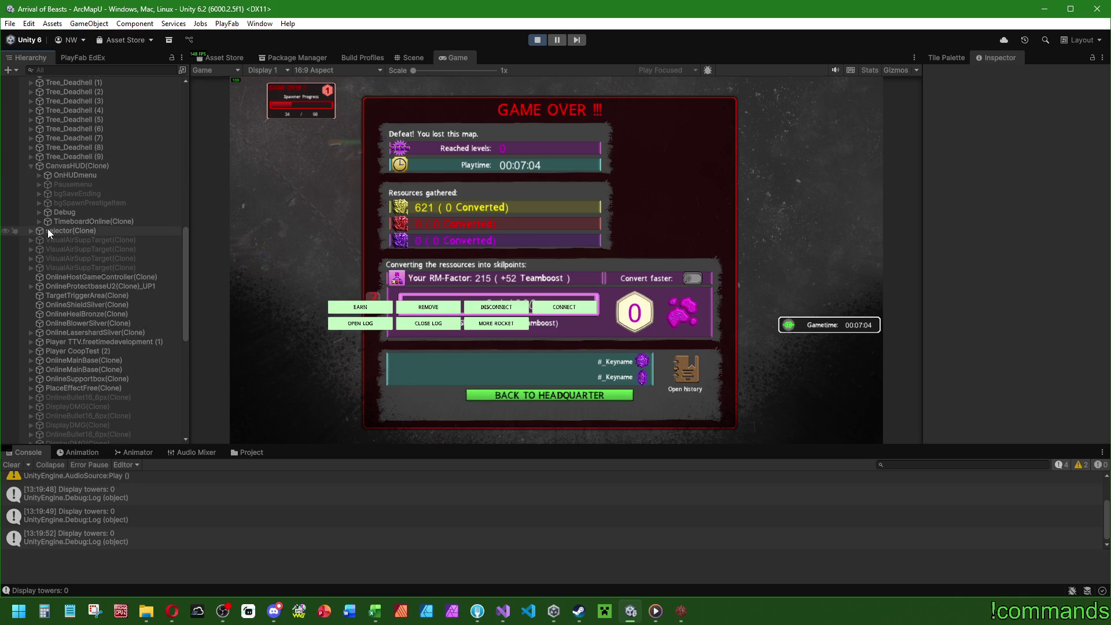
scroll(184, 271, down, 2)
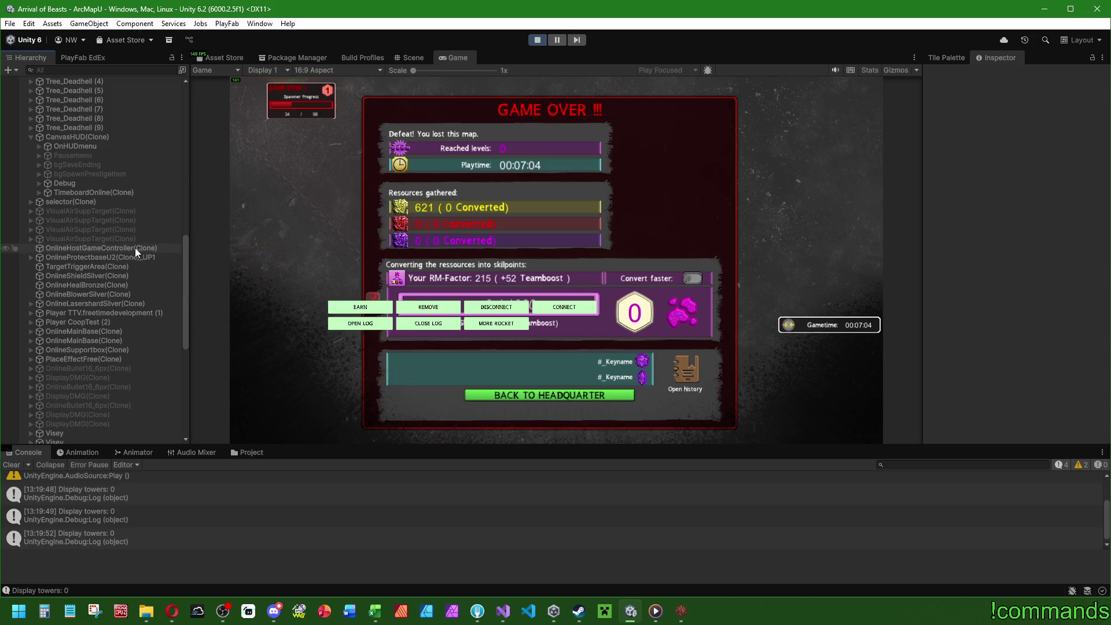
click(30, 257)
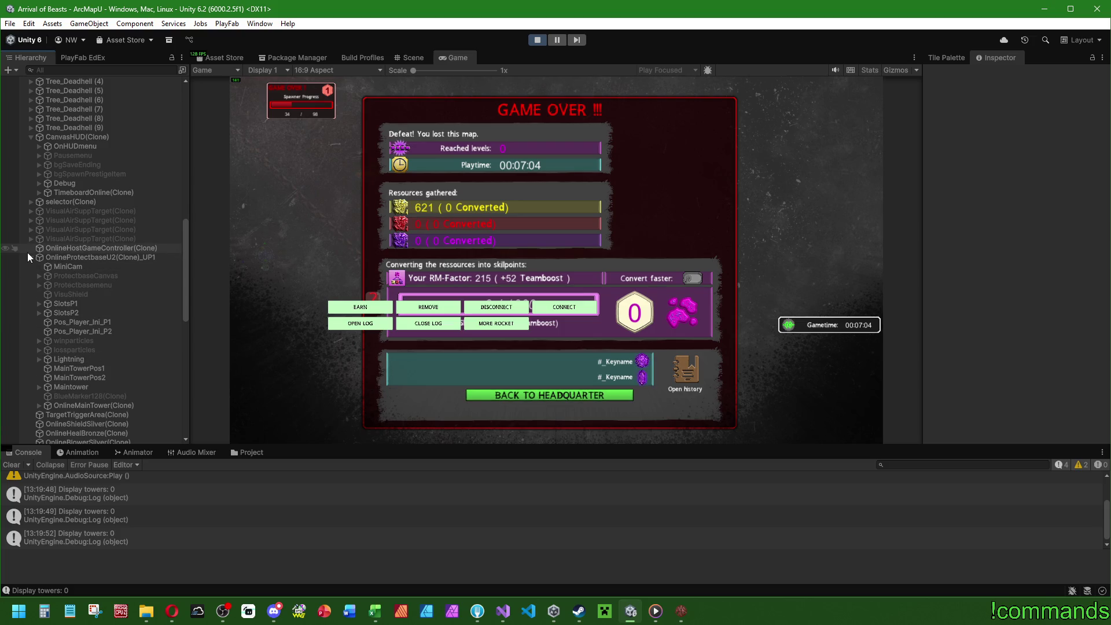
drag(184, 255, 189, 67)
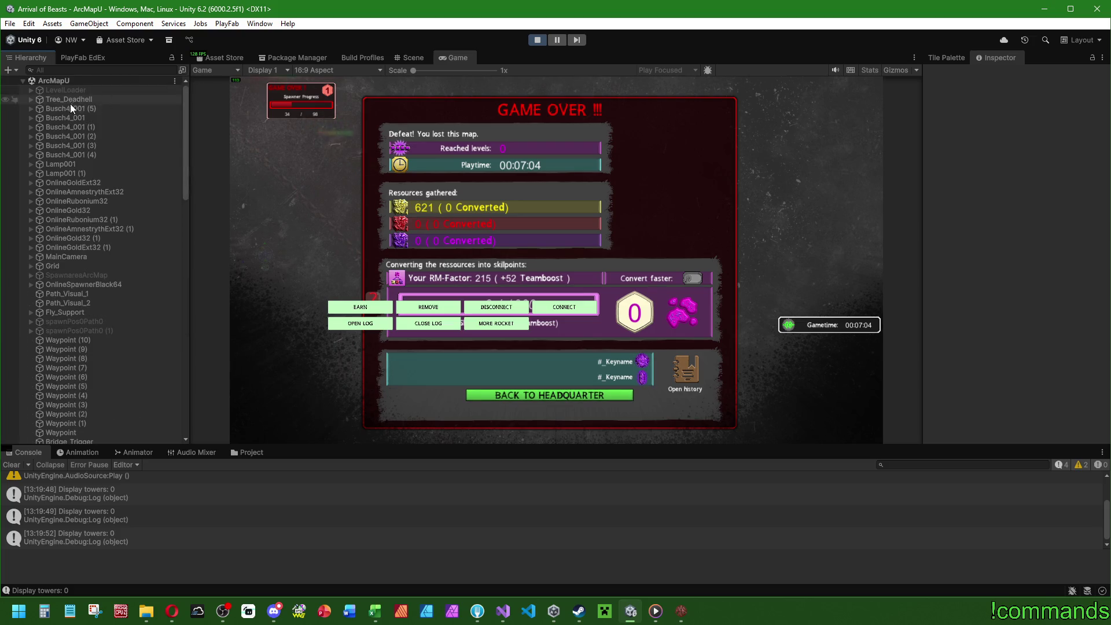
click(30, 256)
click(39, 284)
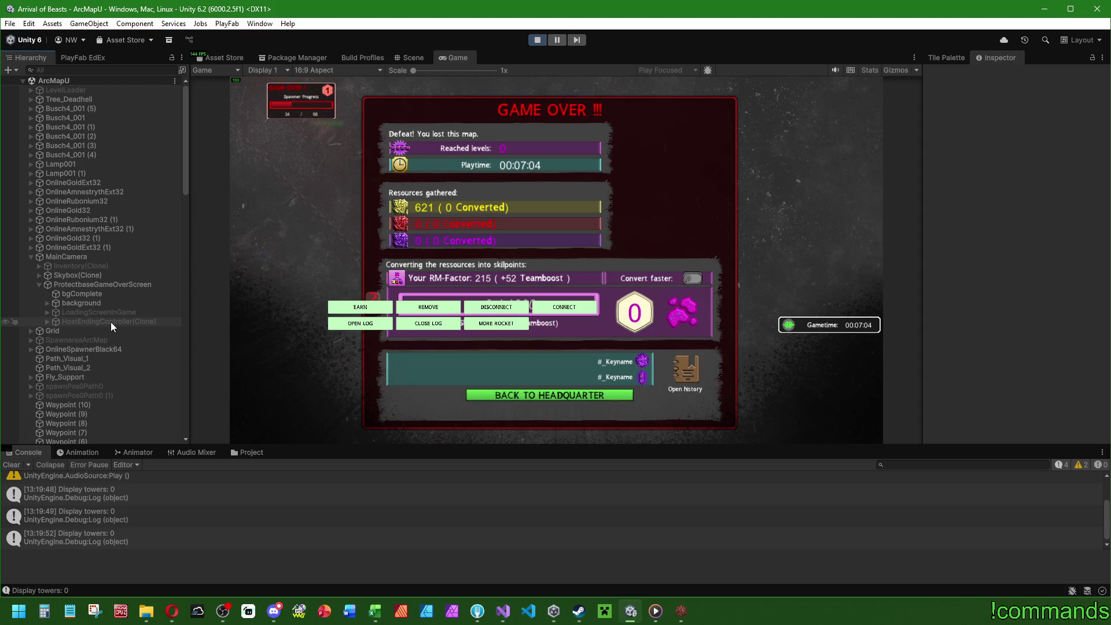
Inspect HostEndingController(Clone), toggle it active and back to inactive, then return to the game
click(112, 322)
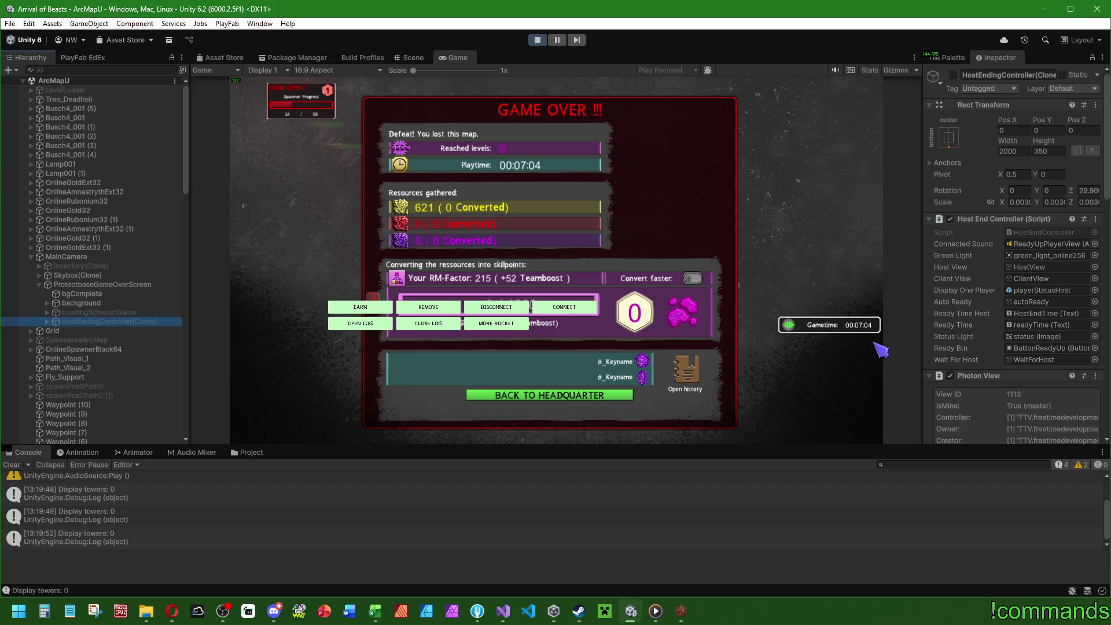
drag(1109, 109, 1095, 363)
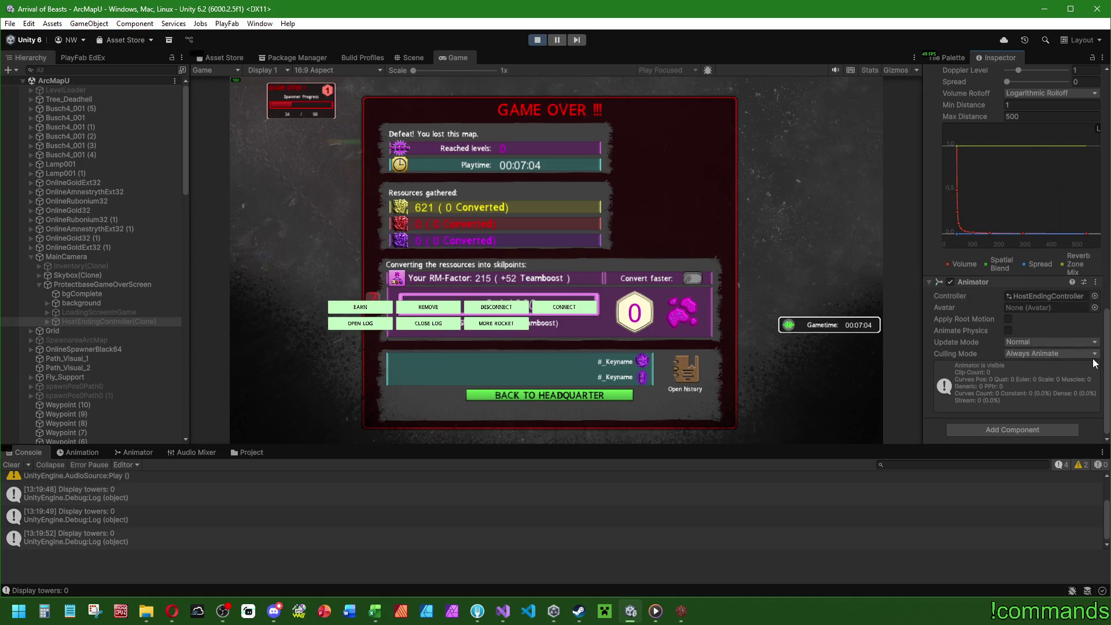
drag(1095, 363, 1093, 94)
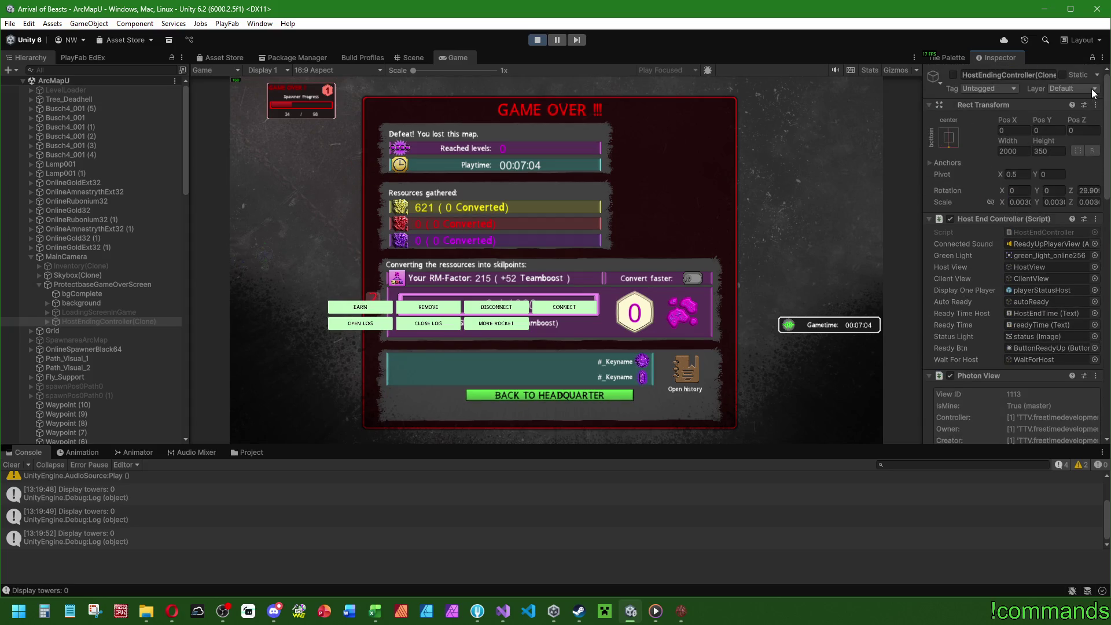
click(953, 75)
click(953, 75)
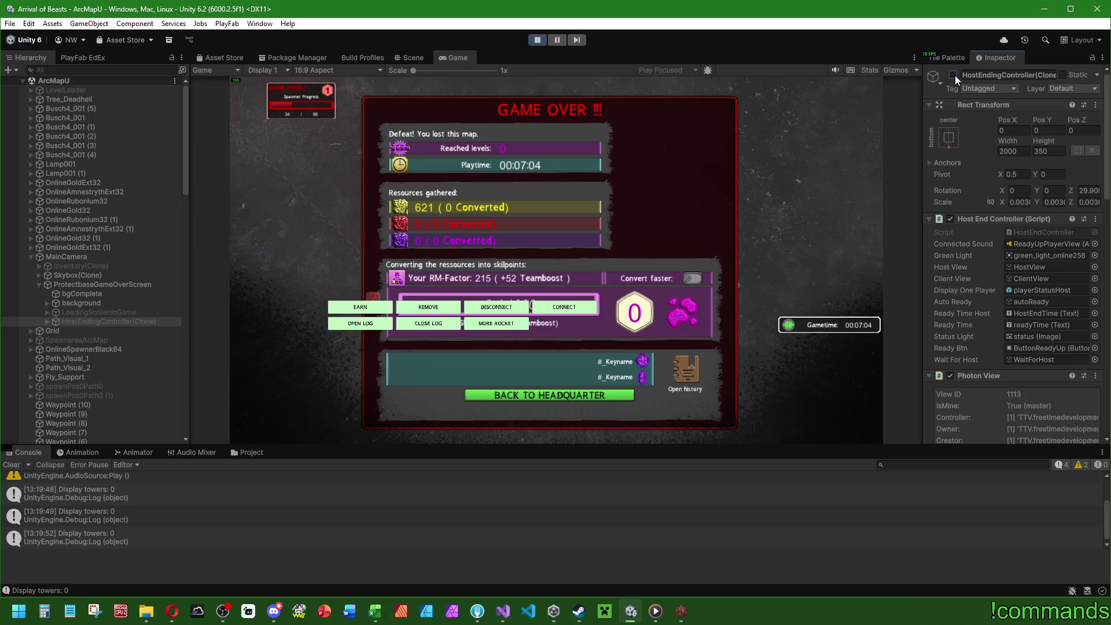
click(681, 610)
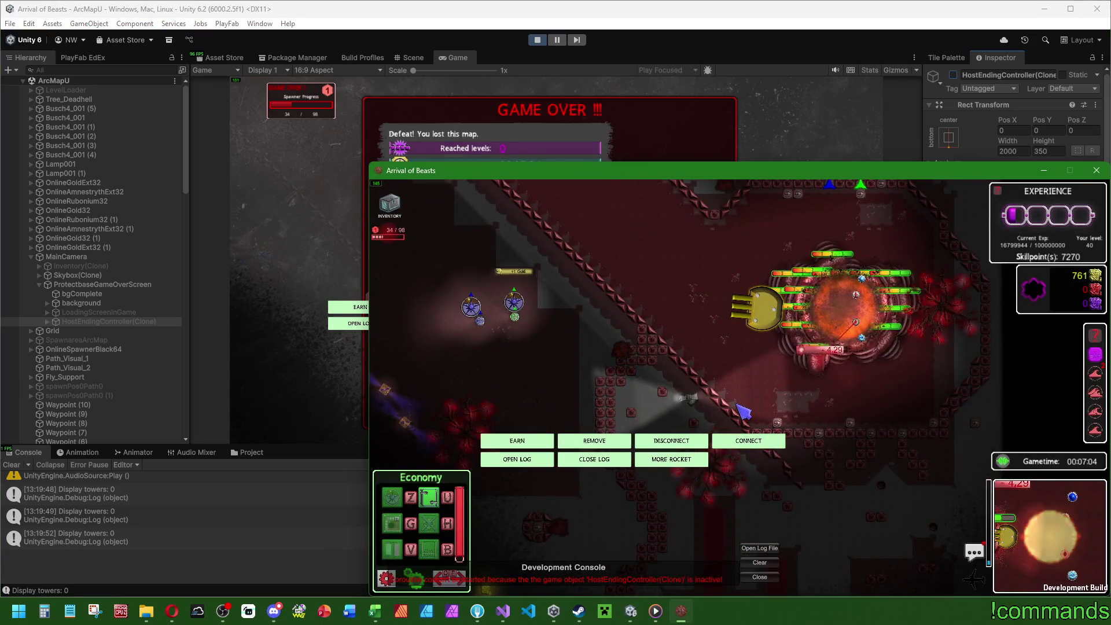
Pan around the co-op map with the arrow keys and W to view the enemy base
key(Up)
key(Right)
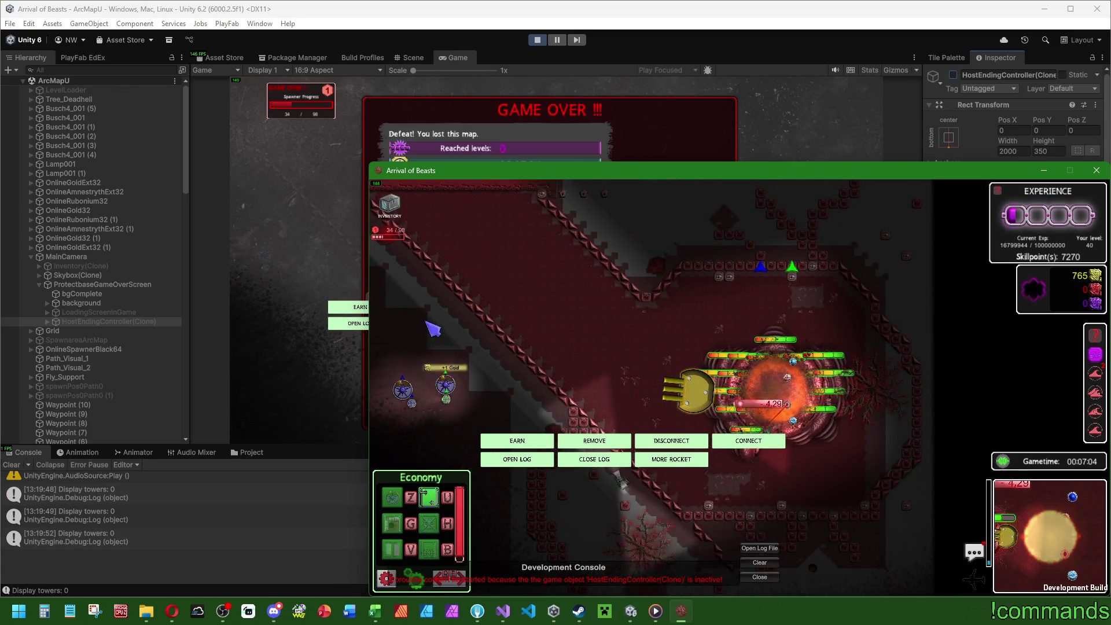
key(Left)
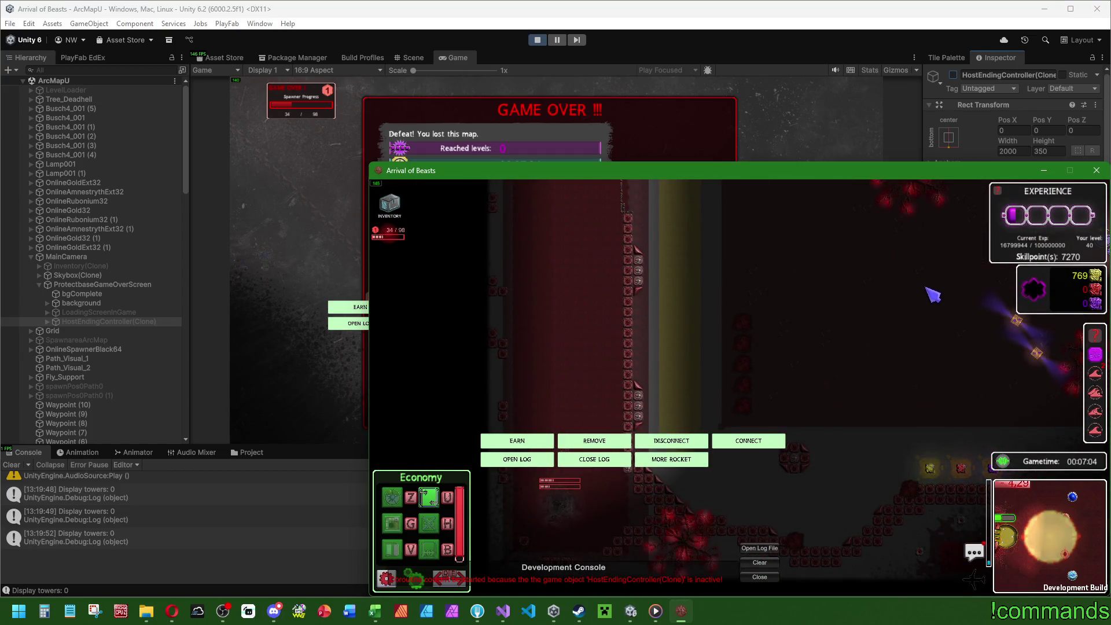
key(Right)
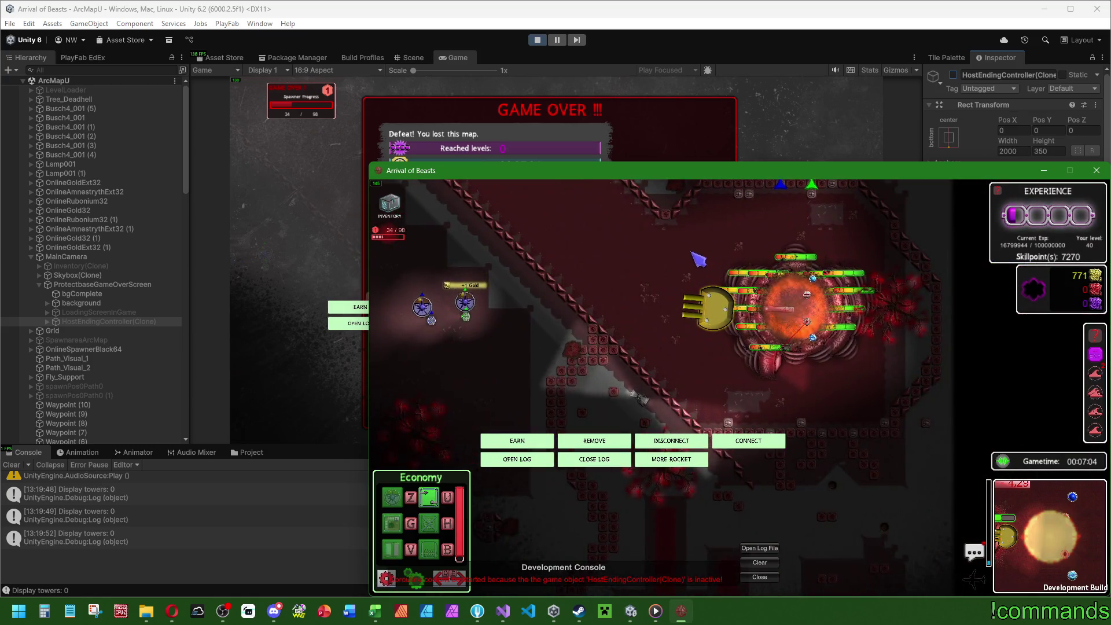
key(Up)
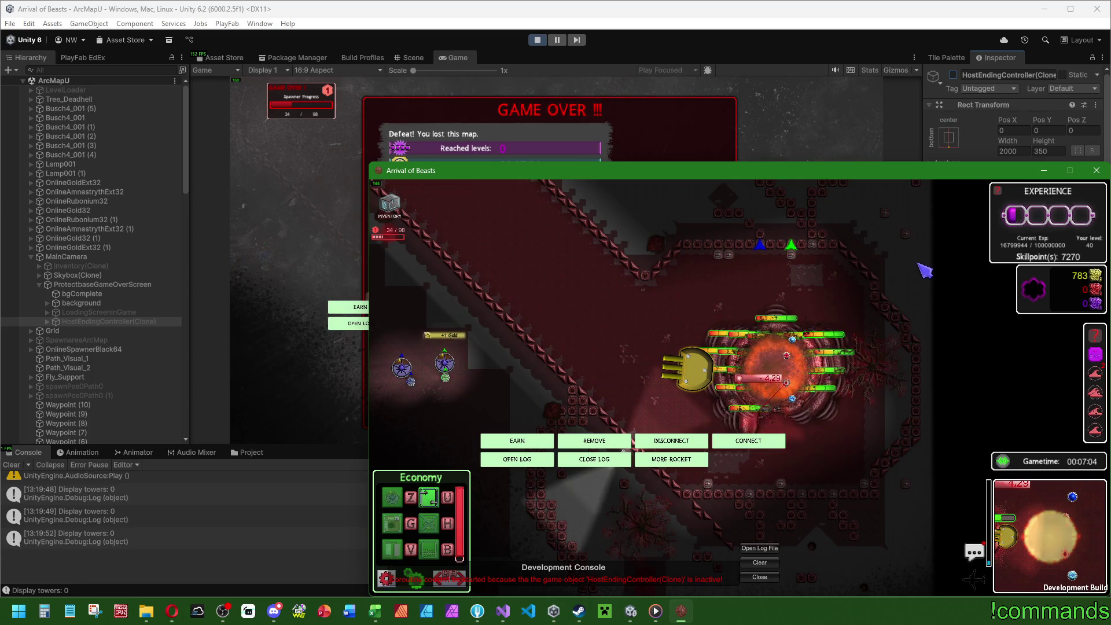
key(w)
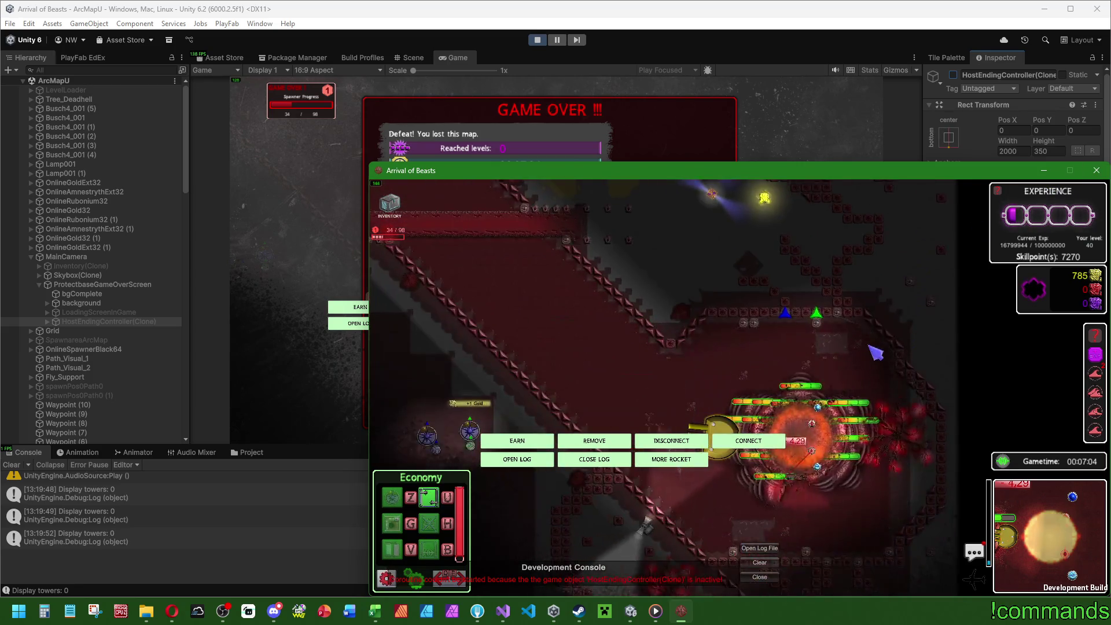
Refocus the game window and take a full-screen capture of it
key(super)
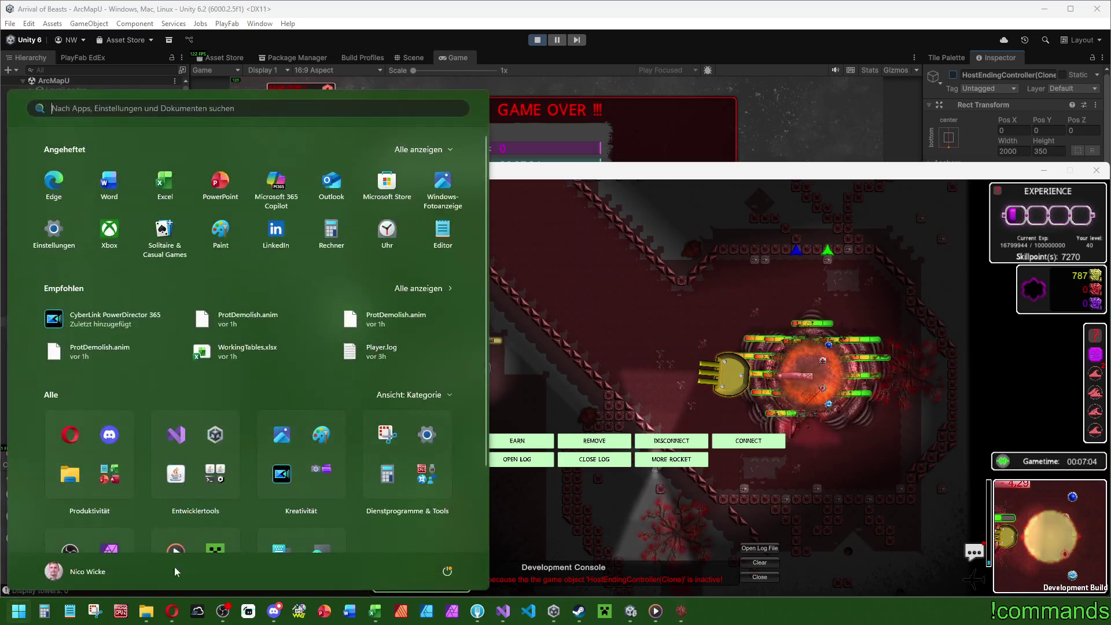
key(super)
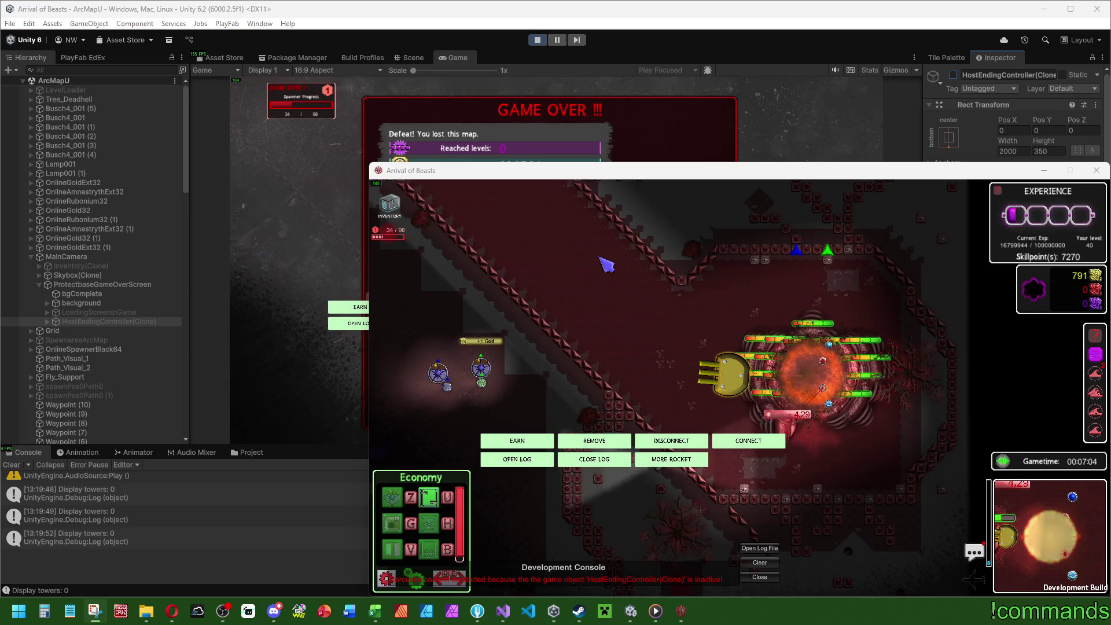
click(767, 183)
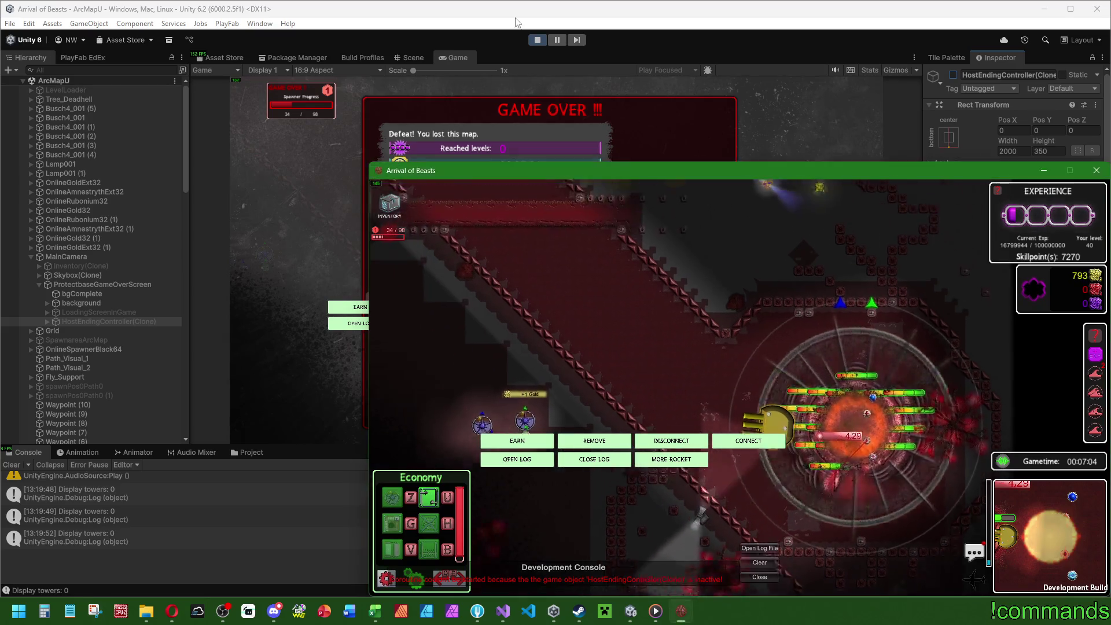
key(super+shift+s)
drag(8, 30, 1099, 595)
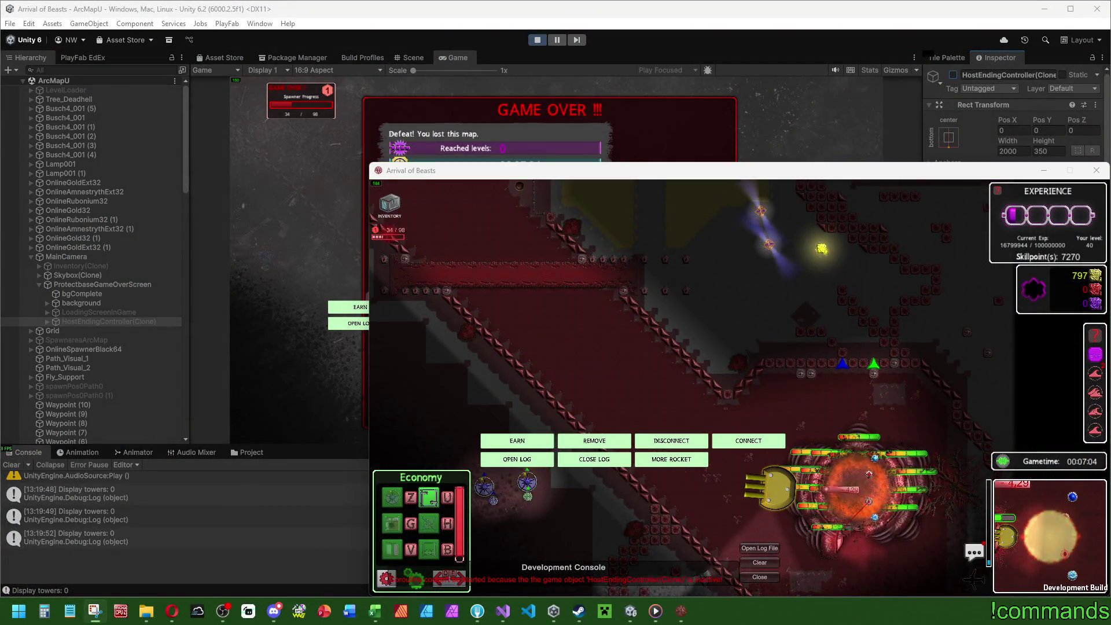
Close the standalone game, stop Unity's play session and switch to Visual Studio
click(1095, 170)
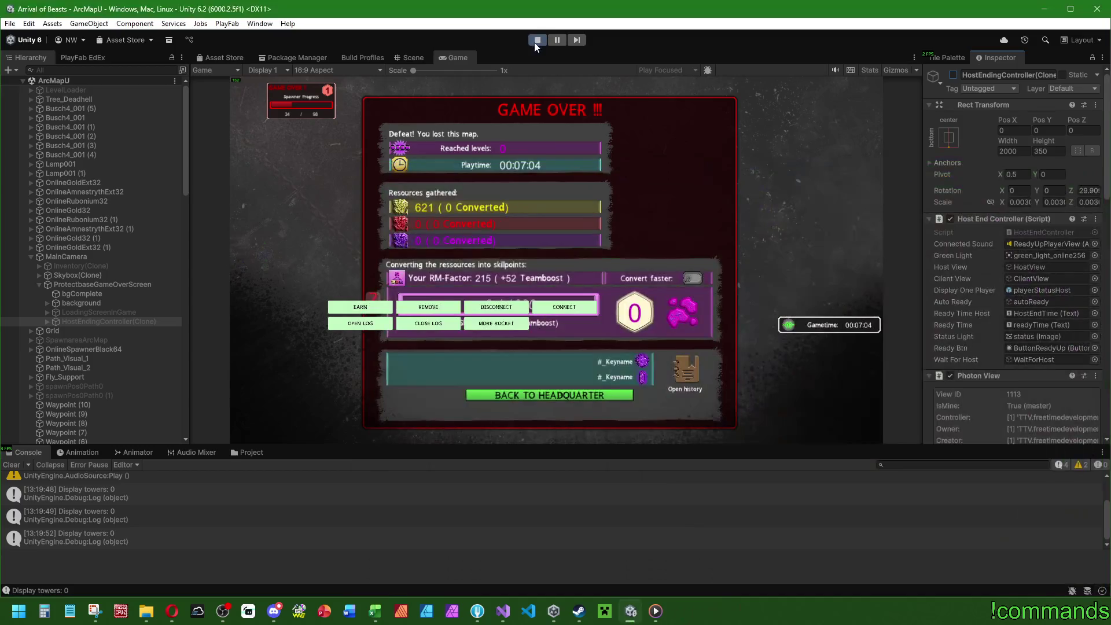
click(536, 41)
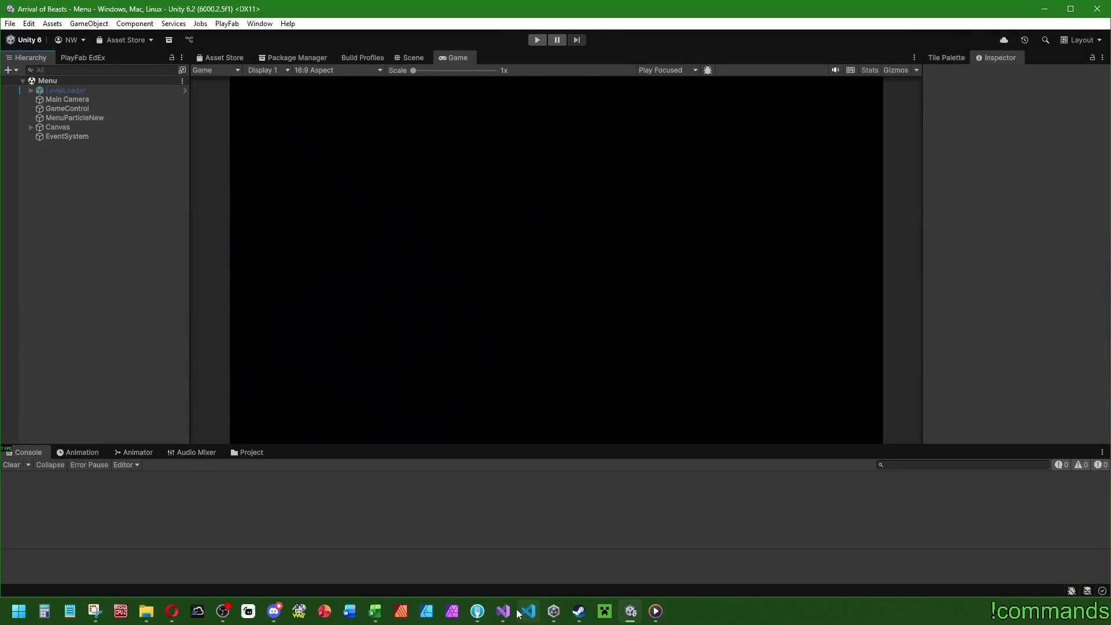
click(503, 611)
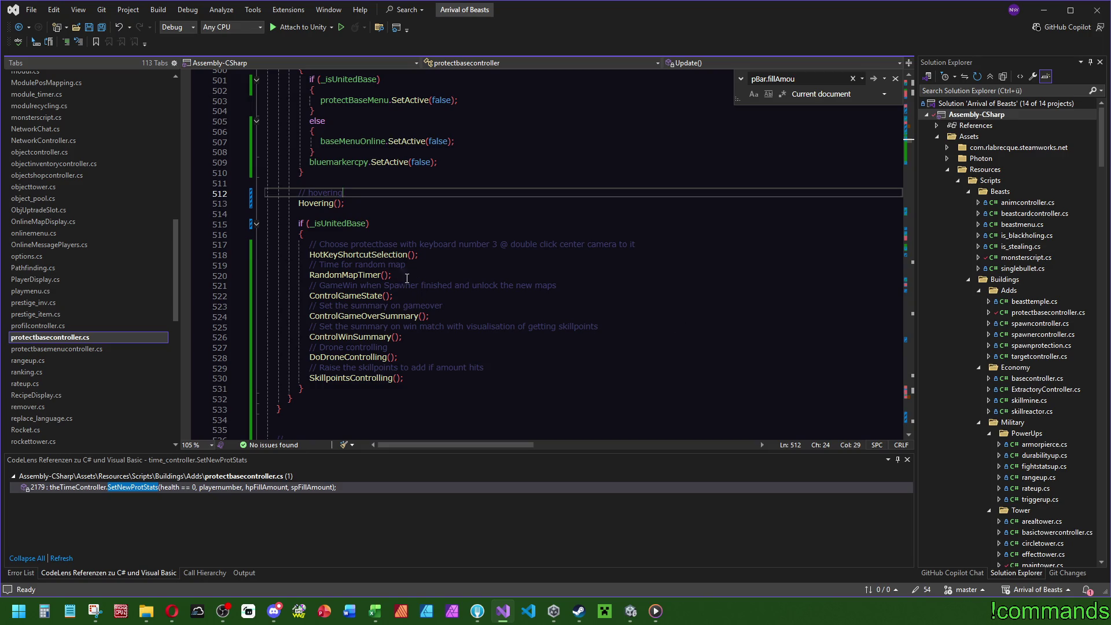
Jump from the ControlGameState call on line 522 to its definition, then scroll to the final RPC methods
click(365, 294)
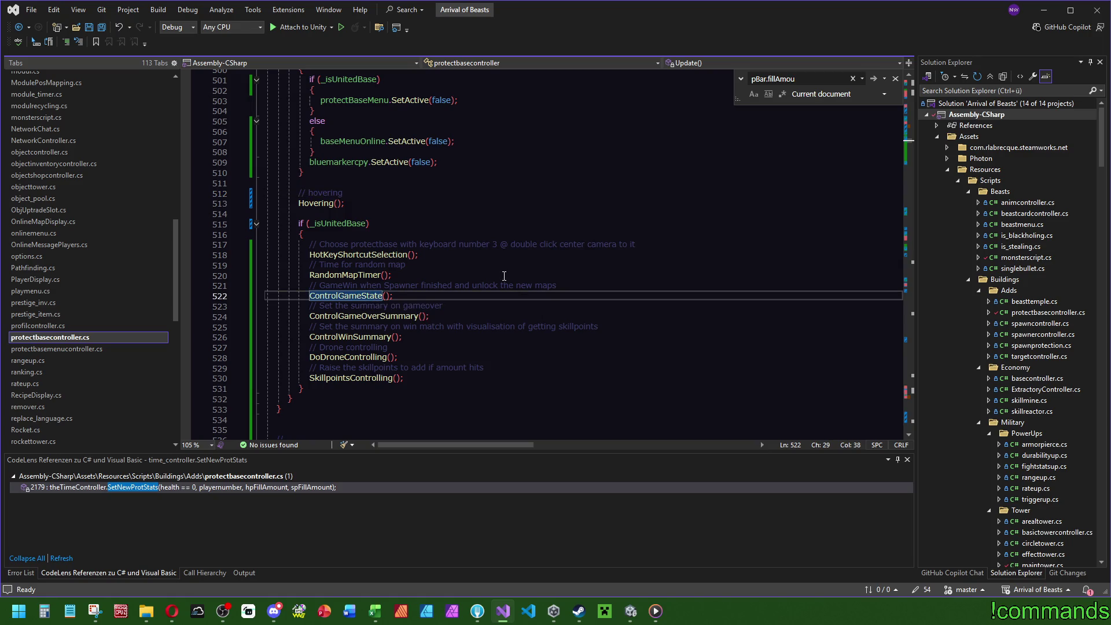
key(F12)
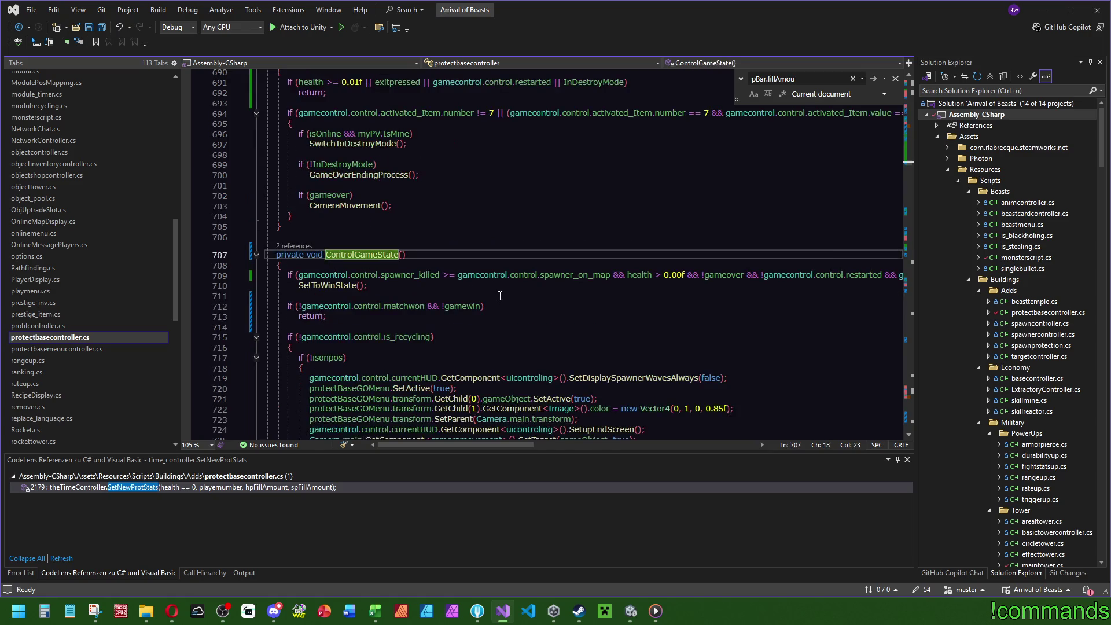
scroll(500, 296, down, 1)
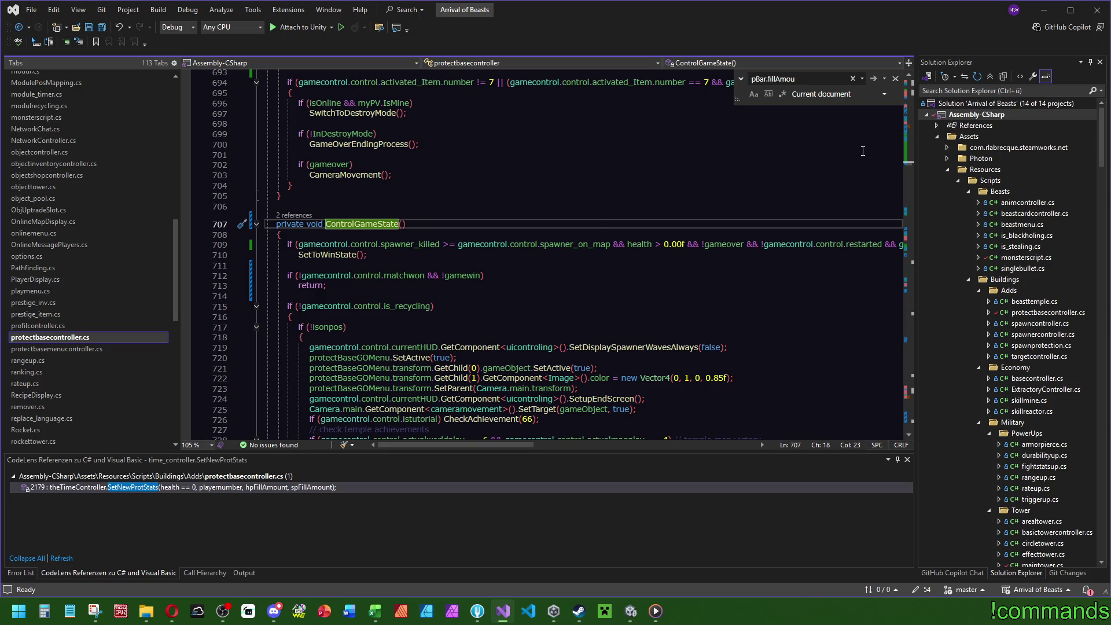
drag(910, 167, 912, 421)
click(671, 372)
Search the file for 'stream', then highlight every UpdateOnlineStats occurrence
key(ctrl+f)
text(stream)
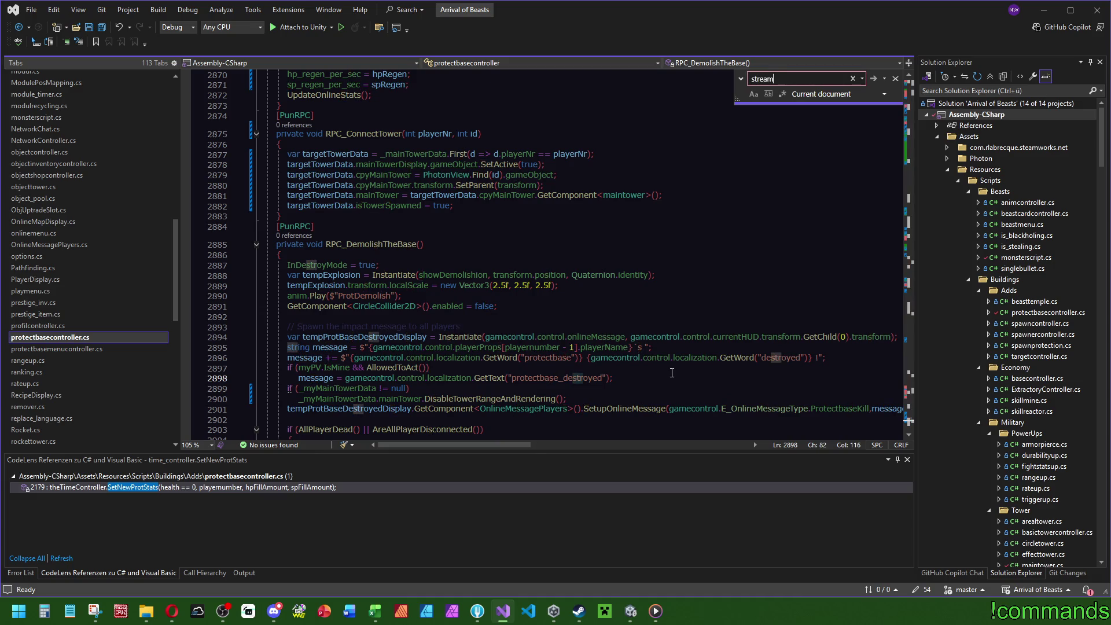
key(Escape)
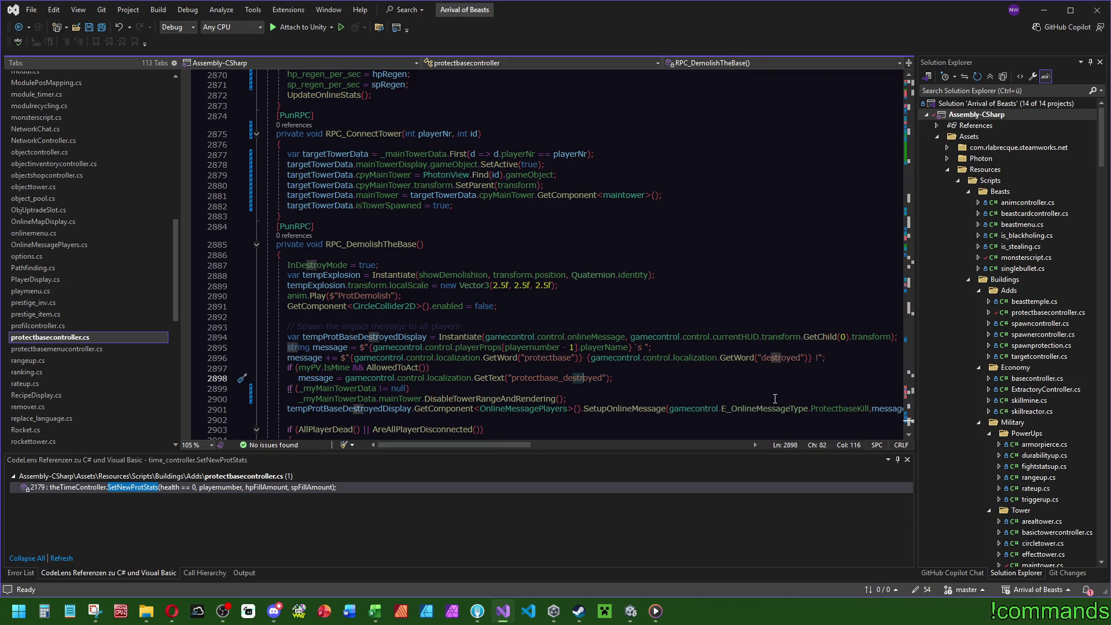
scroll(627, 365, up, 10)
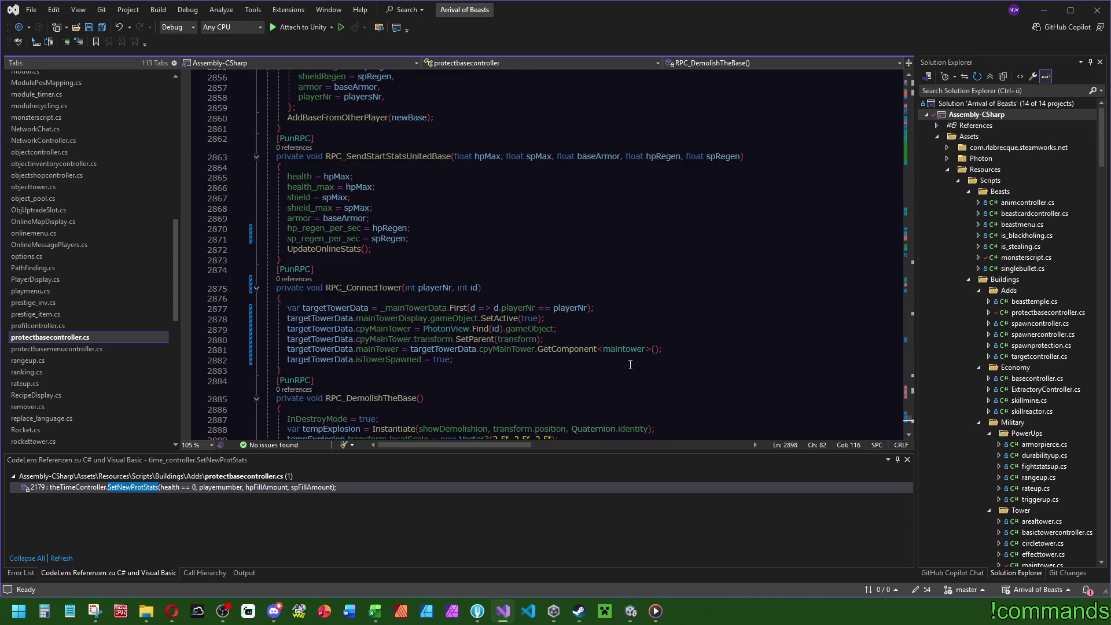
scroll(682, 379, up, 8)
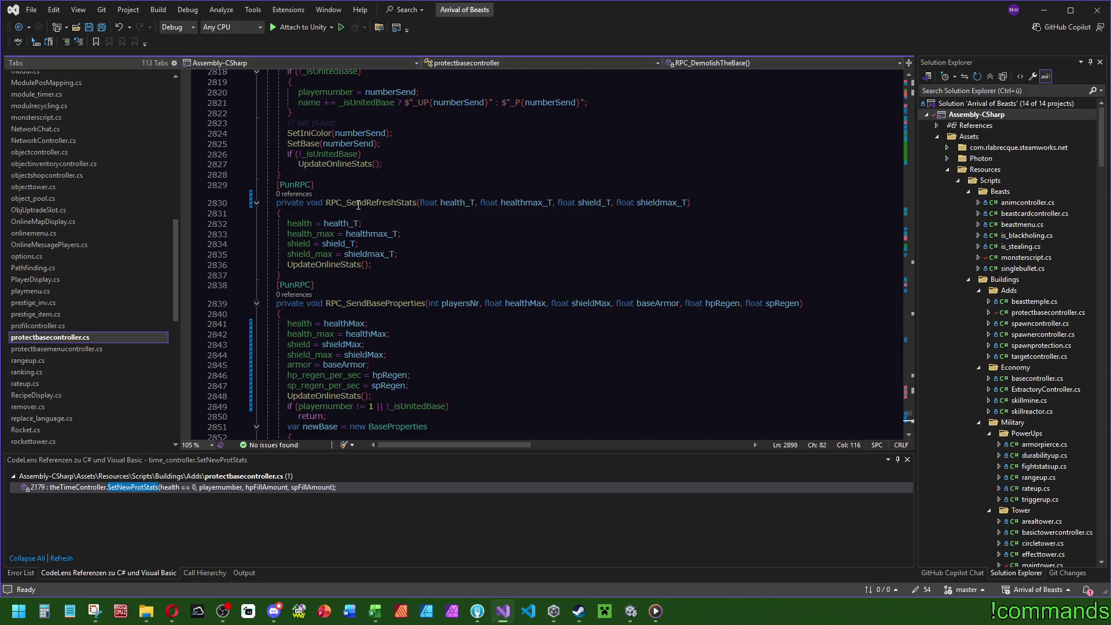
click(338, 265)
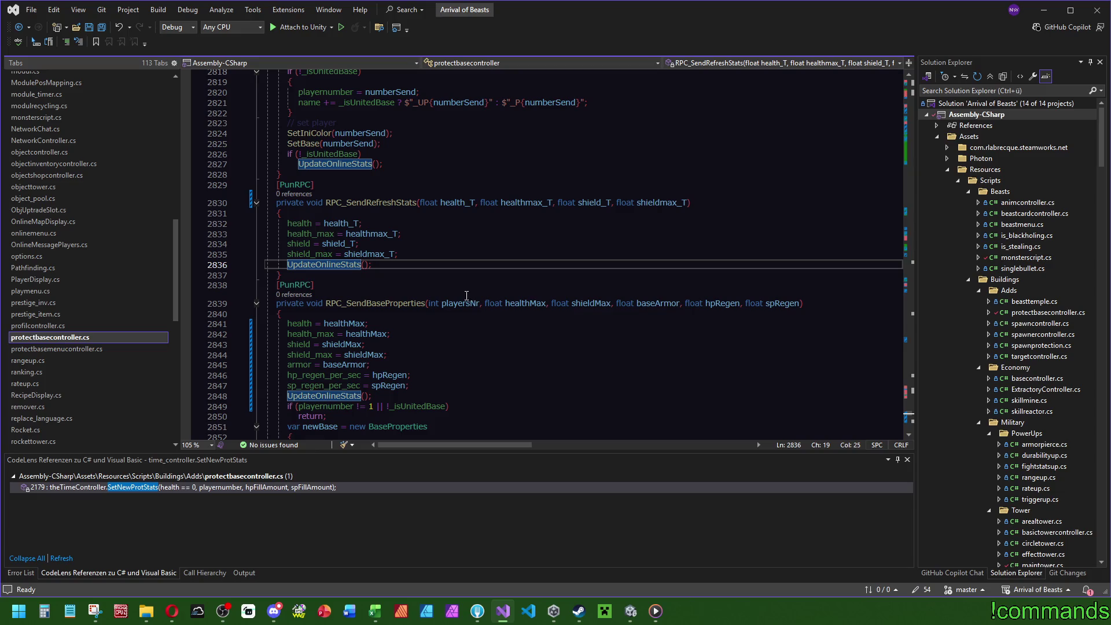
Search for RPC_SendRefreshStats and step to its other match
double_click(404, 203)
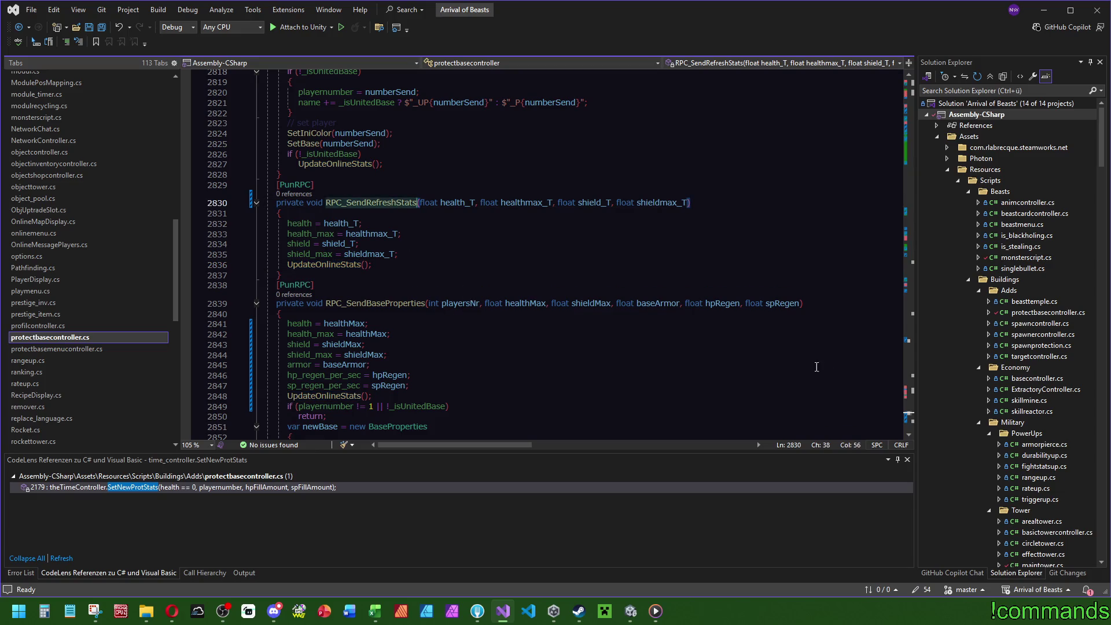
key(ctrl+f)
click(909, 403)
drag(909, 403, 909, 339)
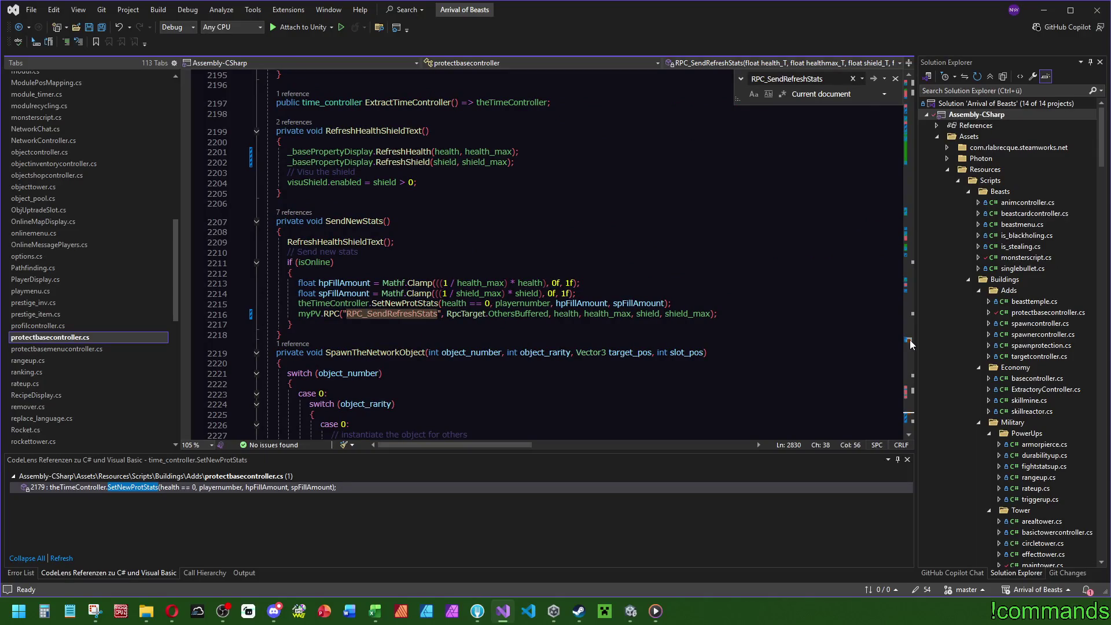
Search for SendNewStats and jump to its call site
click(383, 221)
key(ctrl+f)
click(908, 338)
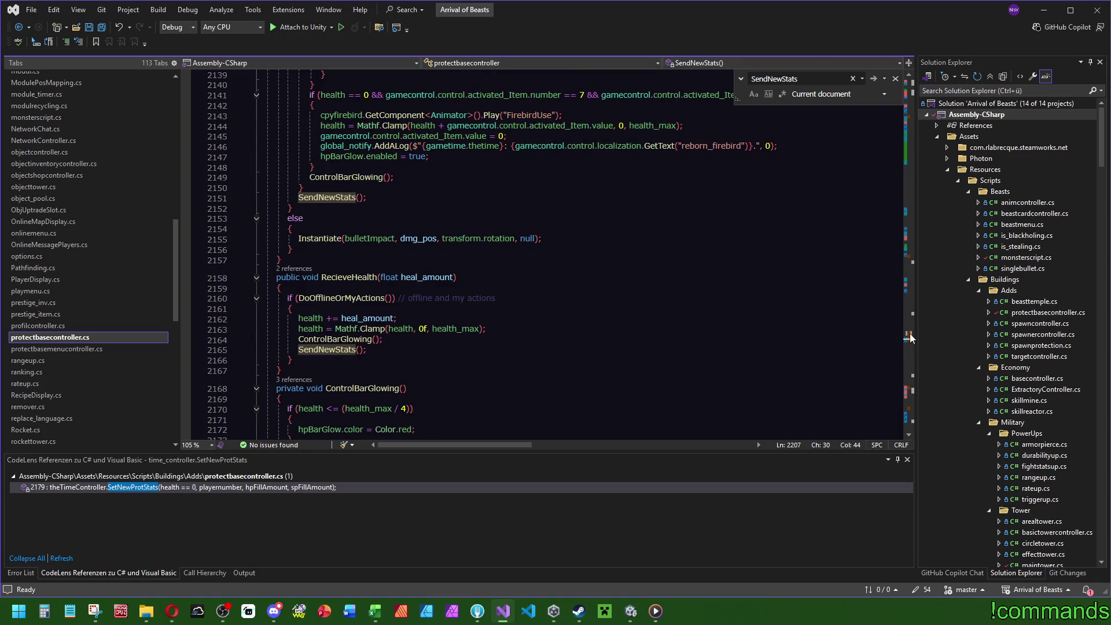
mouse_move(909, 338)
mouse_down()
mouse_move(904, 359)
mouse_move(904, 77)
mouse_up()
scroll(332, 324, up, 3)
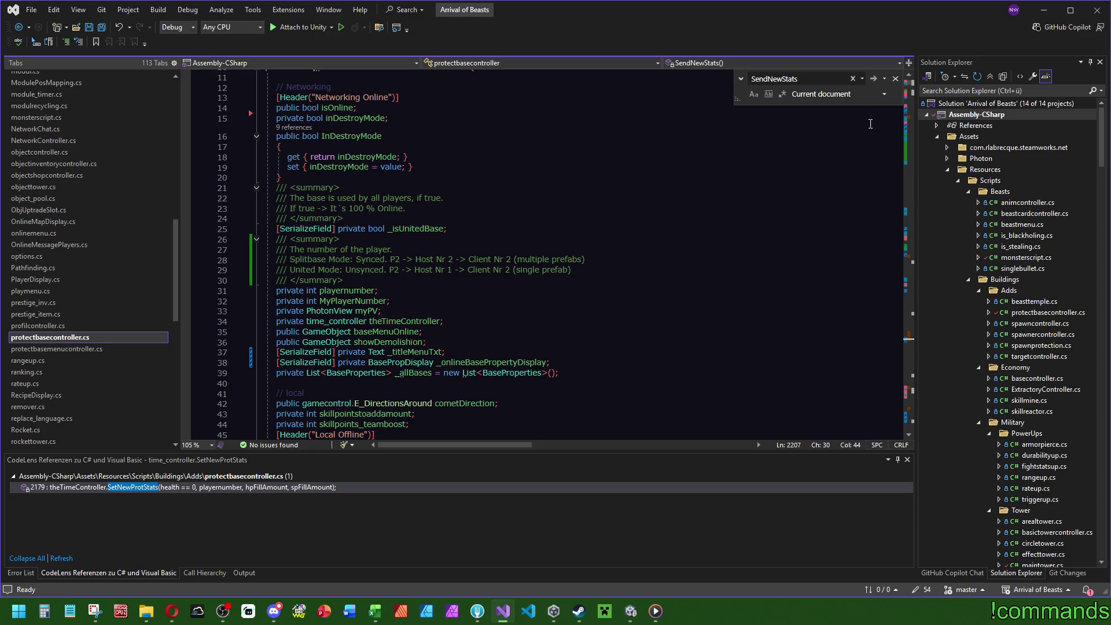
Back at the file's top, mark the _isUnitedBase and _onlineBasePropertyDisplay field declarations
click(602, 232)
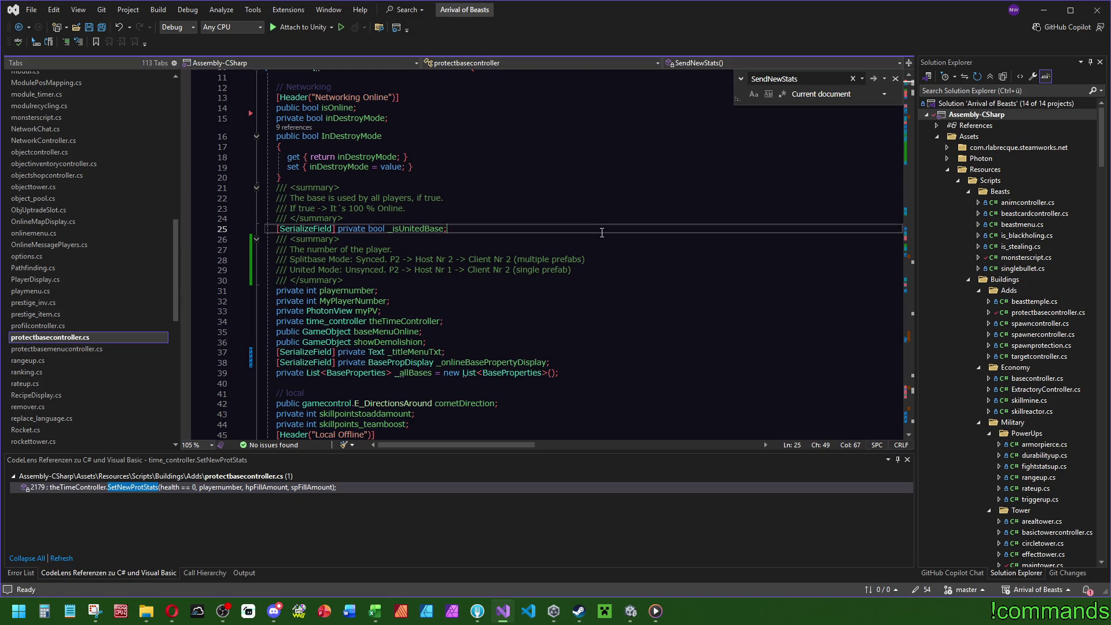
scroll(563, 289, up, 3)
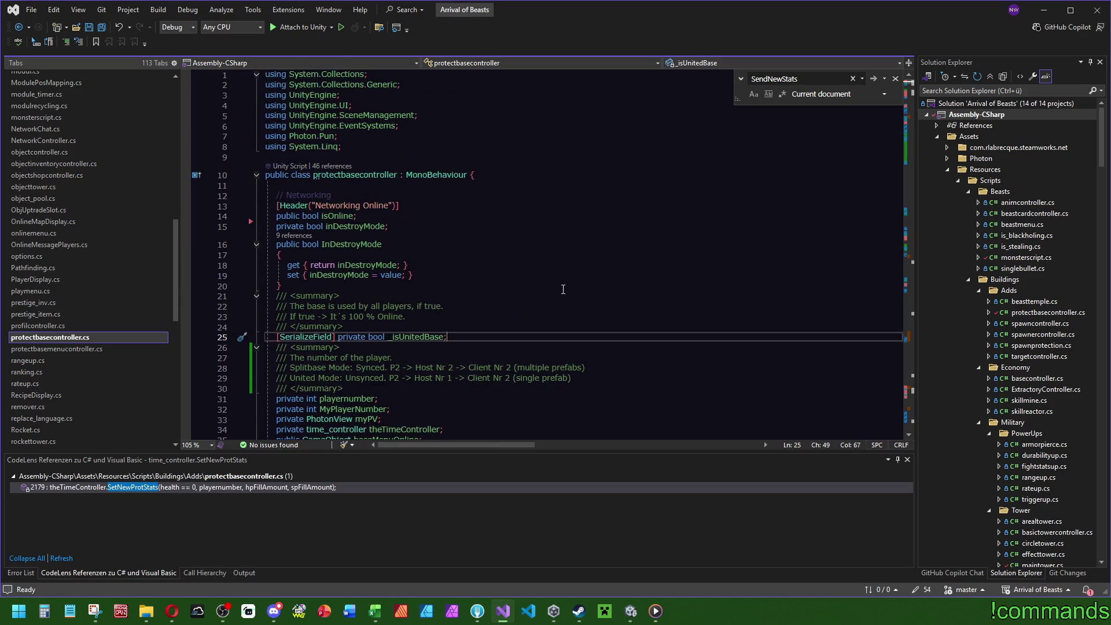
scroll(563, 289, down, 5)
click(579, 286)
click(580, 255)
key(ctrl+f)
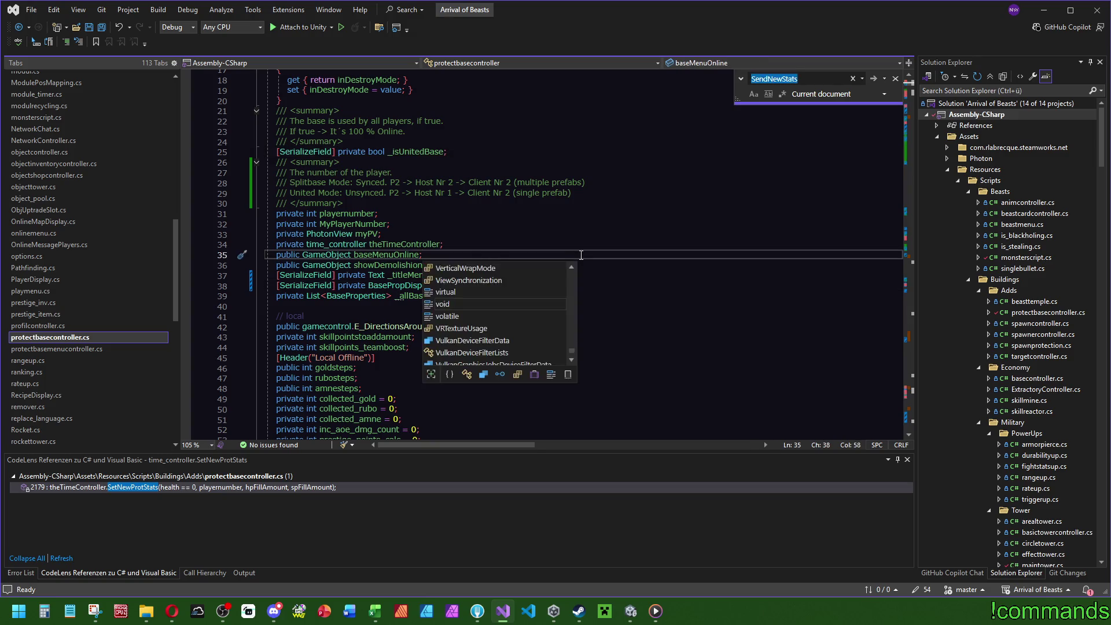
Search for 'ending' to reach EndingProcessOnline and highlight the uses of tempObj
text(ending)
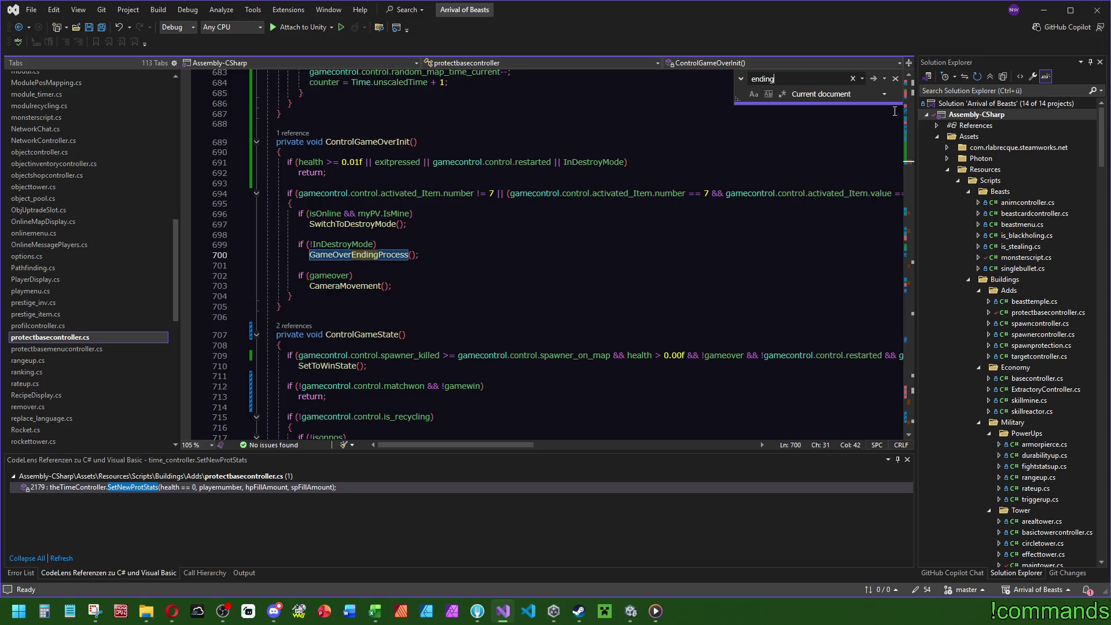
click(910, 405)
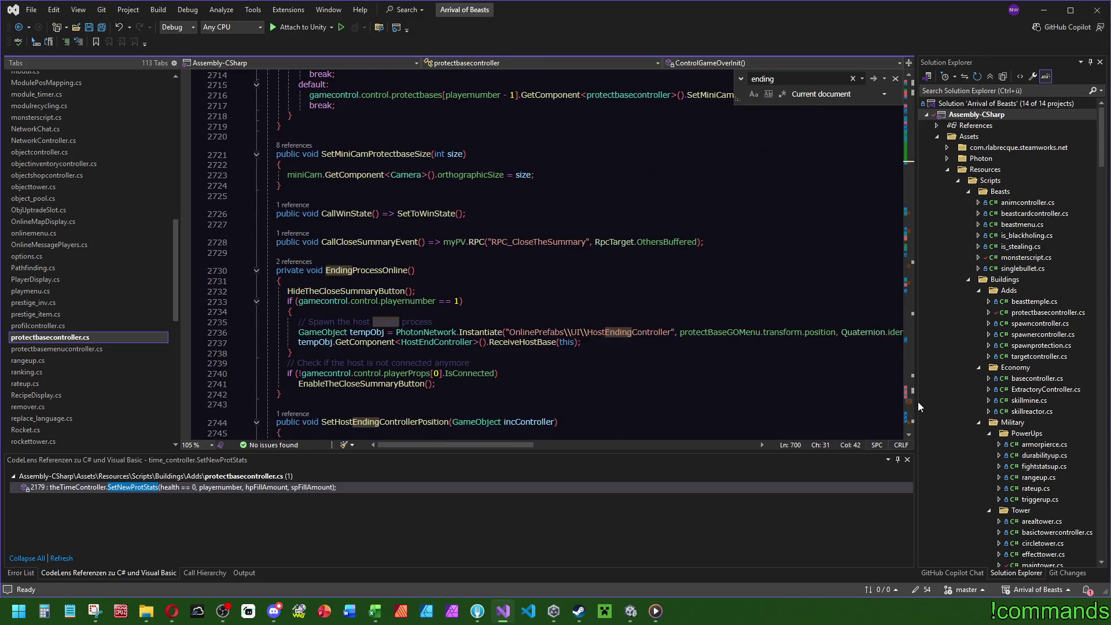
click(624, 300)
double_click(354, 332)
mouse_move(443, 445)
mouse_down()
mouse_move(470, 445)
mouse_move(365, 444)
mouse_up()
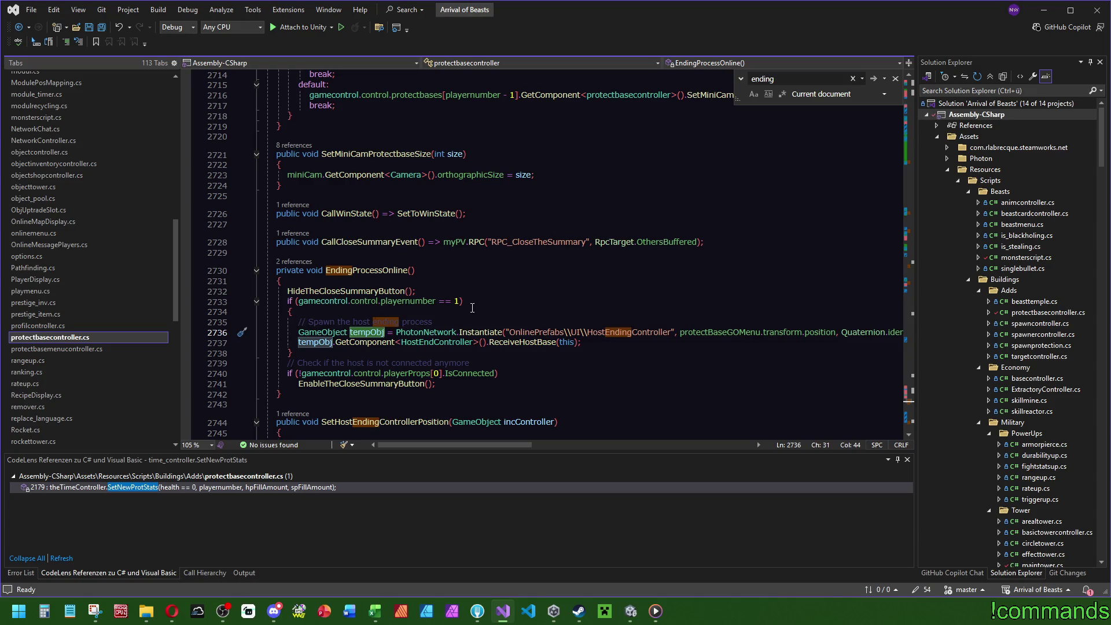
Select the host-only HostEndController spawn block and go to the IsConnected definition
drag(470, 292, 533, 354)
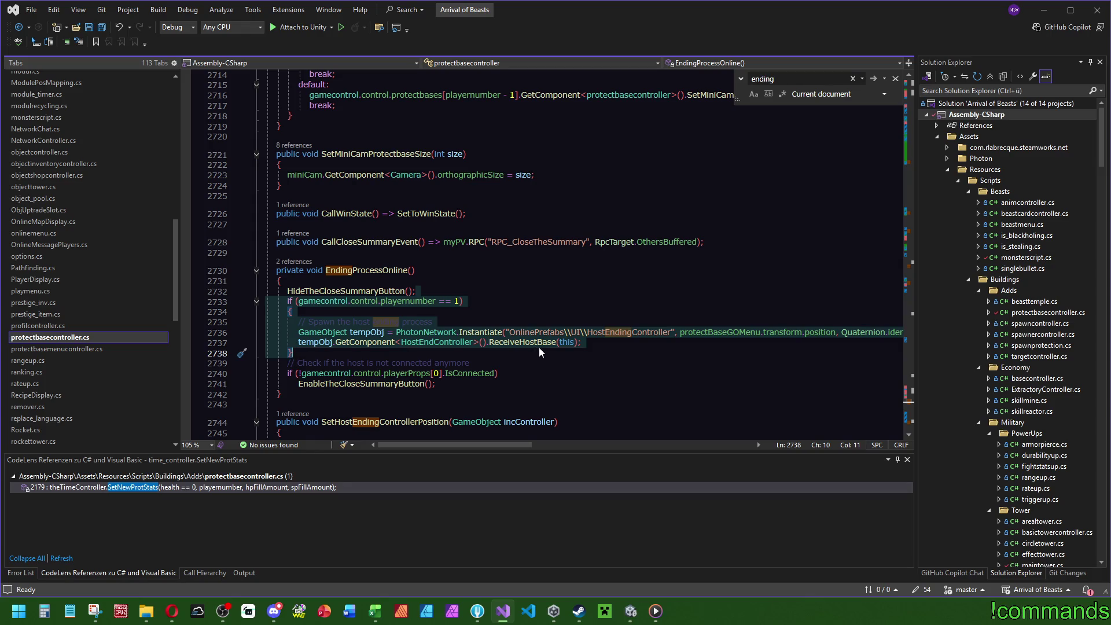
click(468, 373)
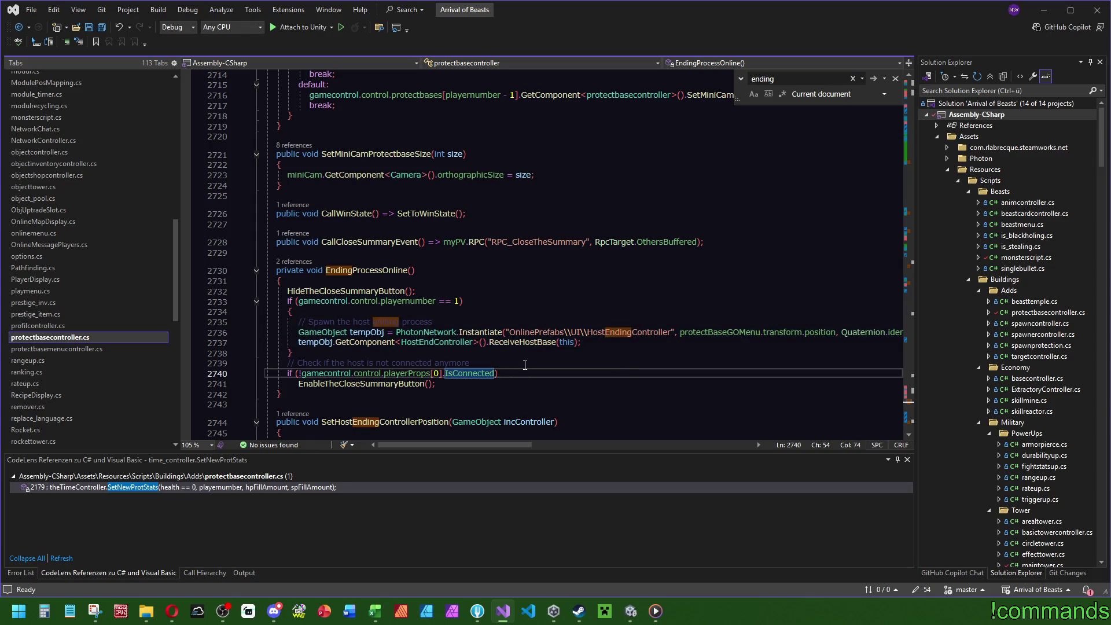
key(F12)
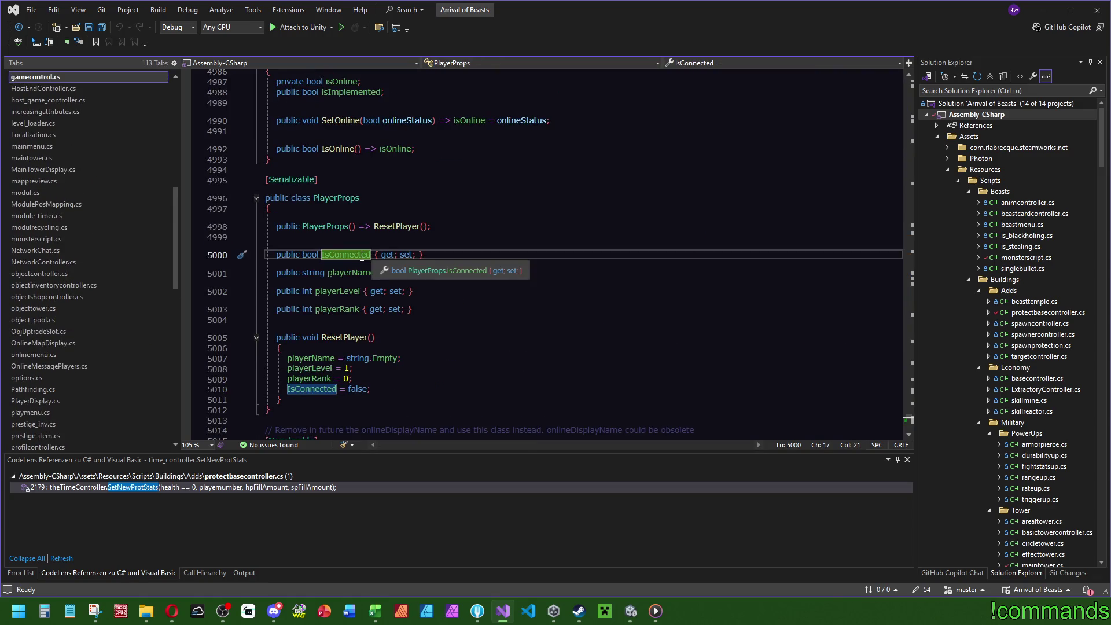
Check the ResetPlayer and PlayerProps constructor CodeLens references, then return to PlayerProps
mouse_move(352, 336)
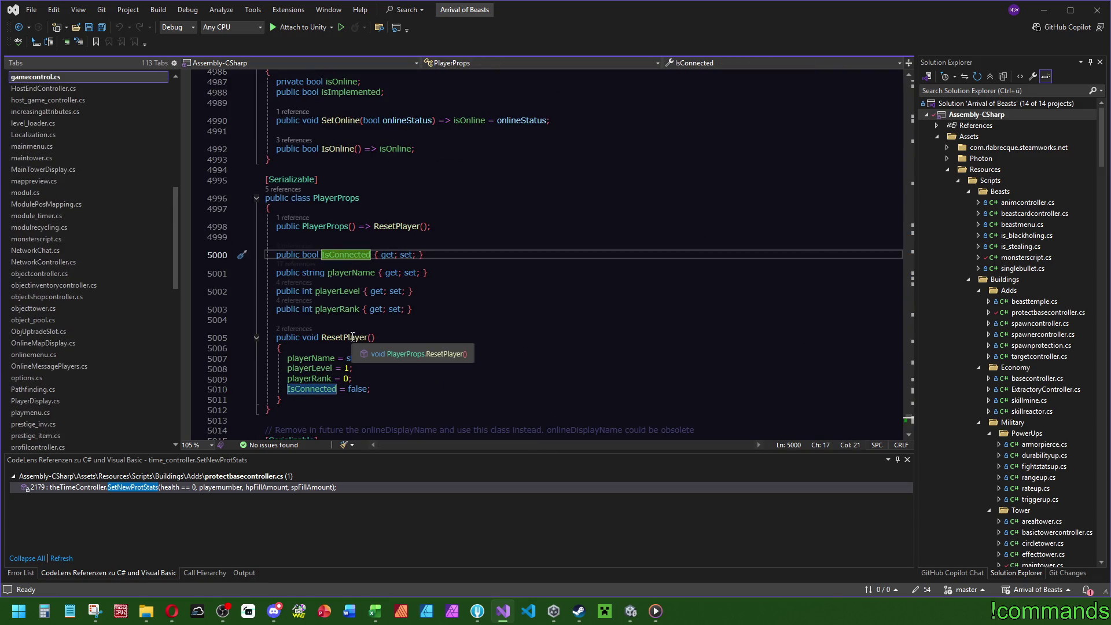
click(293, 329)
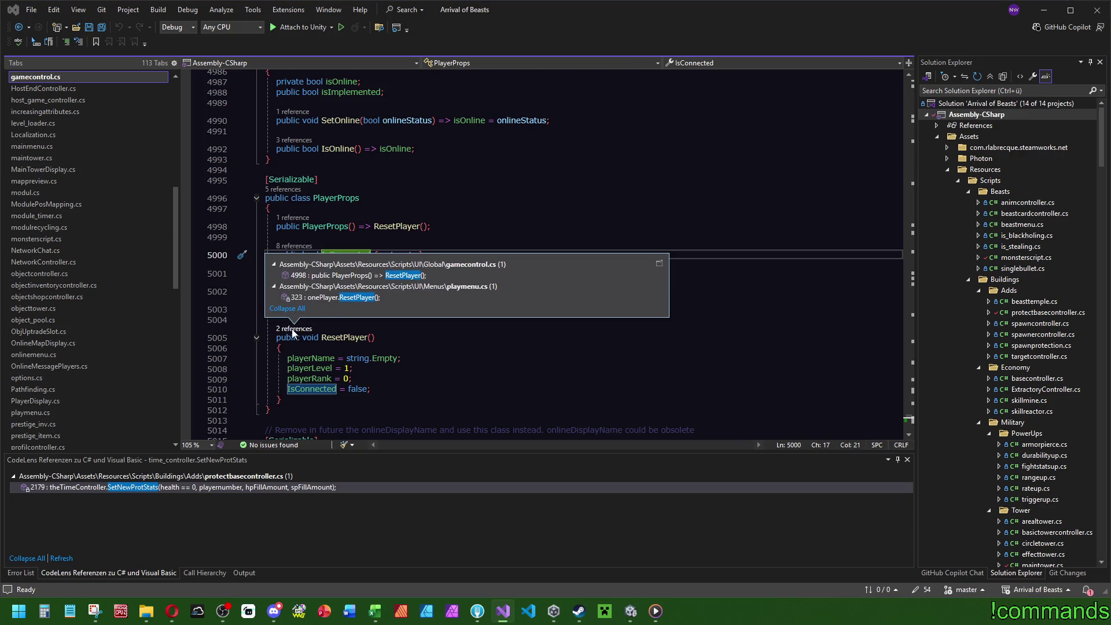
click(418, 275)
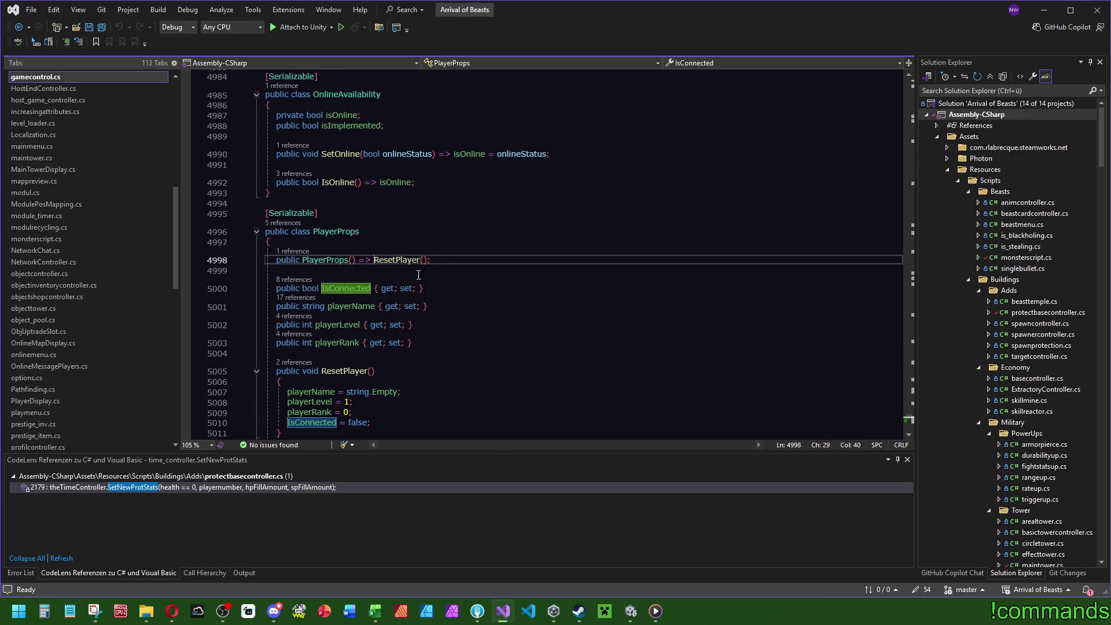
right_click(386, 263)
click(305, 256)
click(304, 255)
double_click(371, 216)
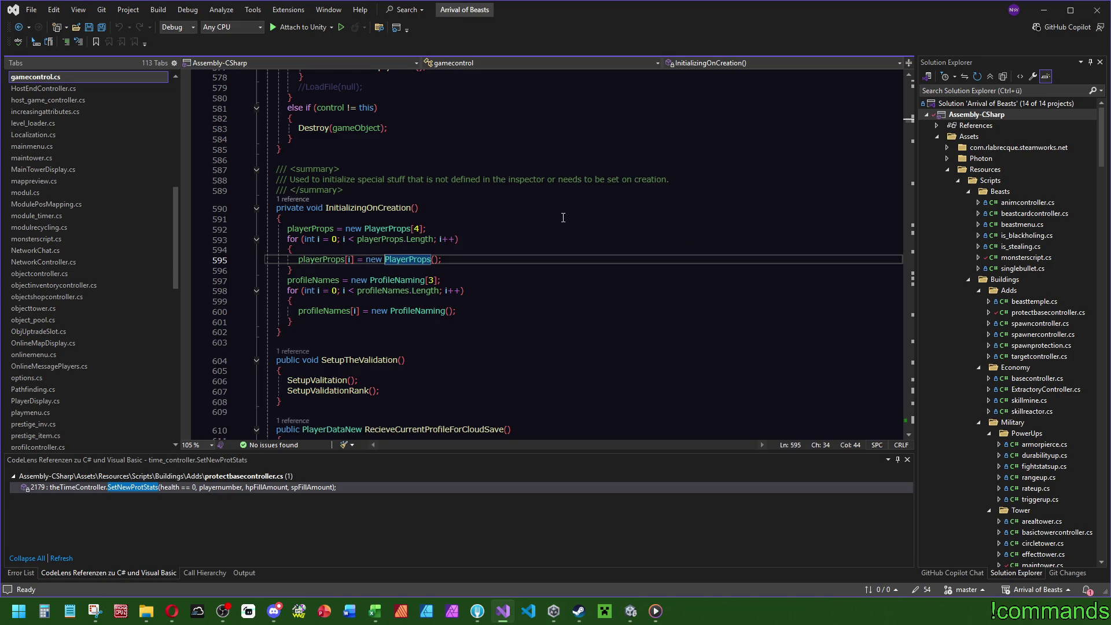
key(F12)
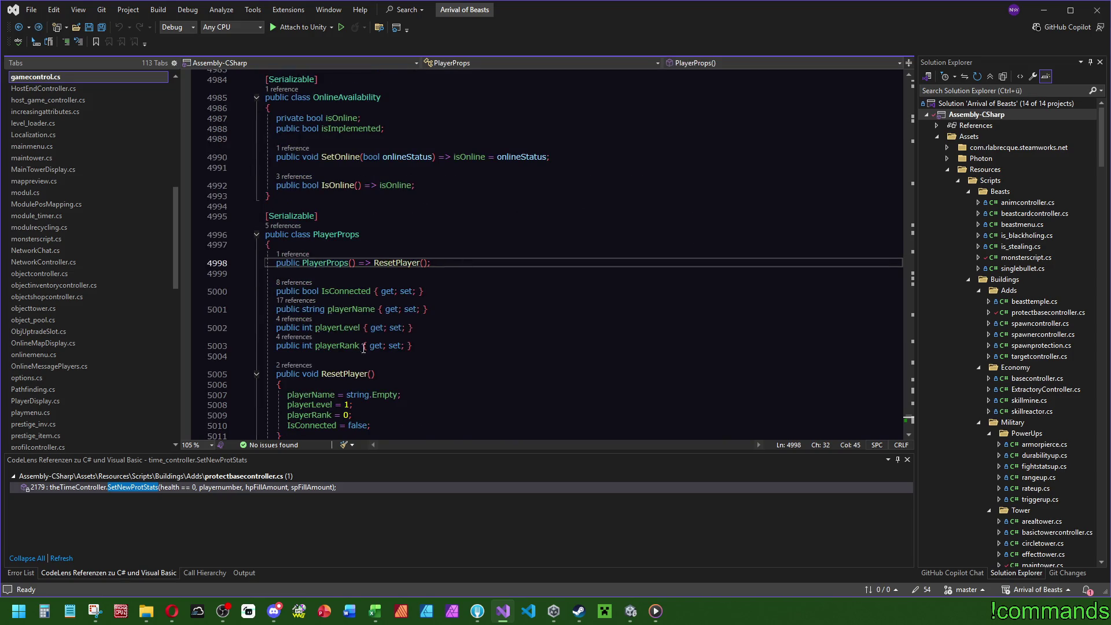
Run Find All References on the IsConnected property
click(350, 289)
right_click(350, 288)
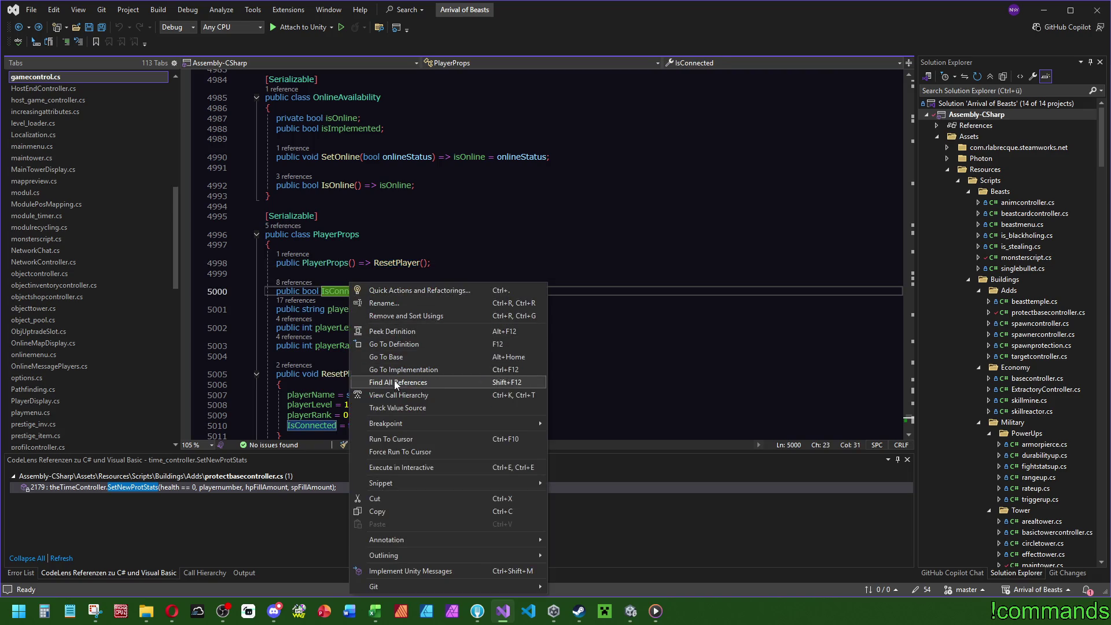
click(370, 380)
scroll(253, 536, down, 2)
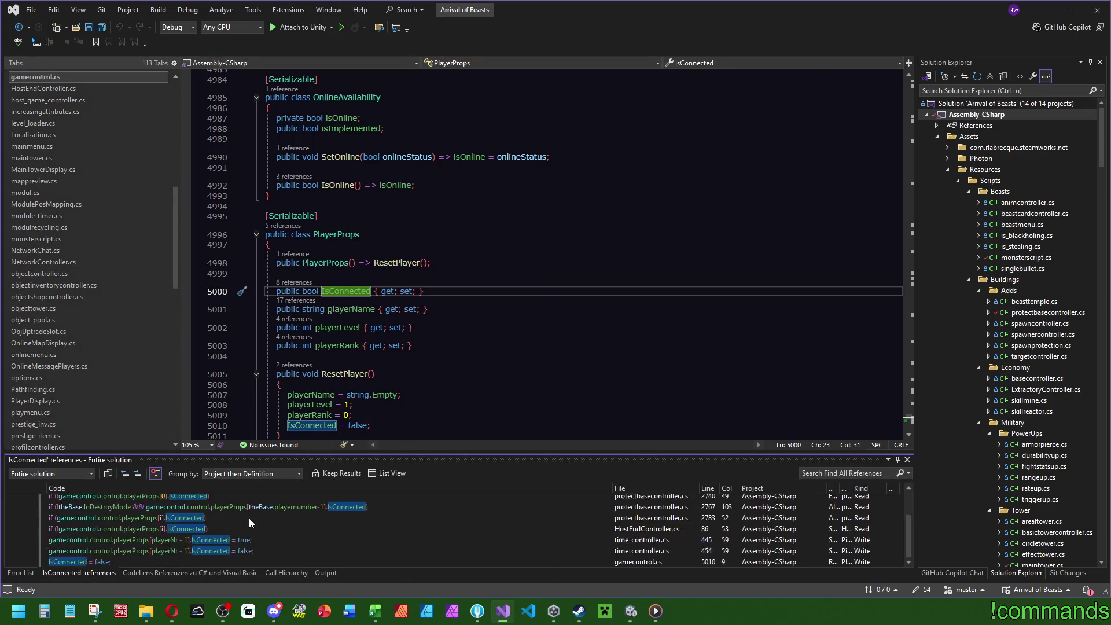
Open the IsConnected write in time_controller.cs's SetConnected, then go back to EndingProcessOnline
double_click(244, 540)
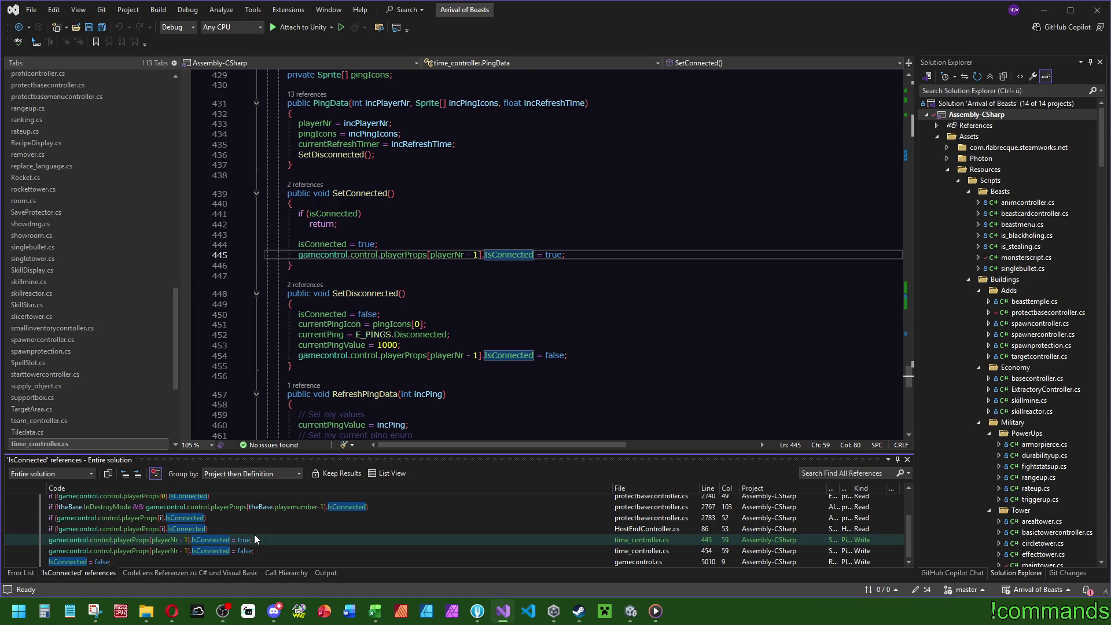
key(F12)
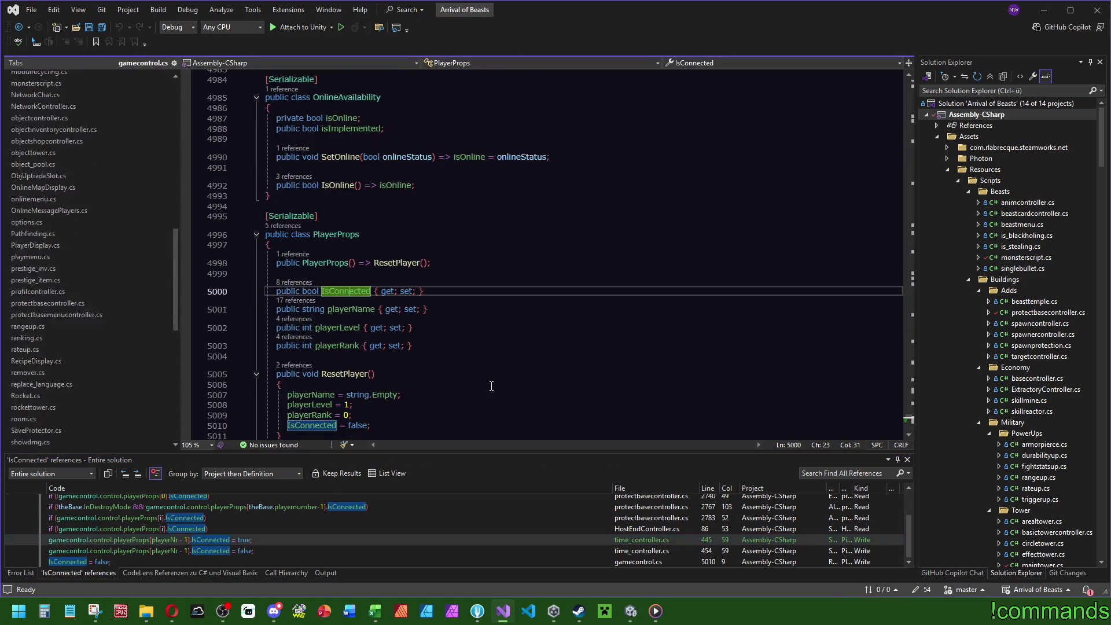
key(ctrl+minus)
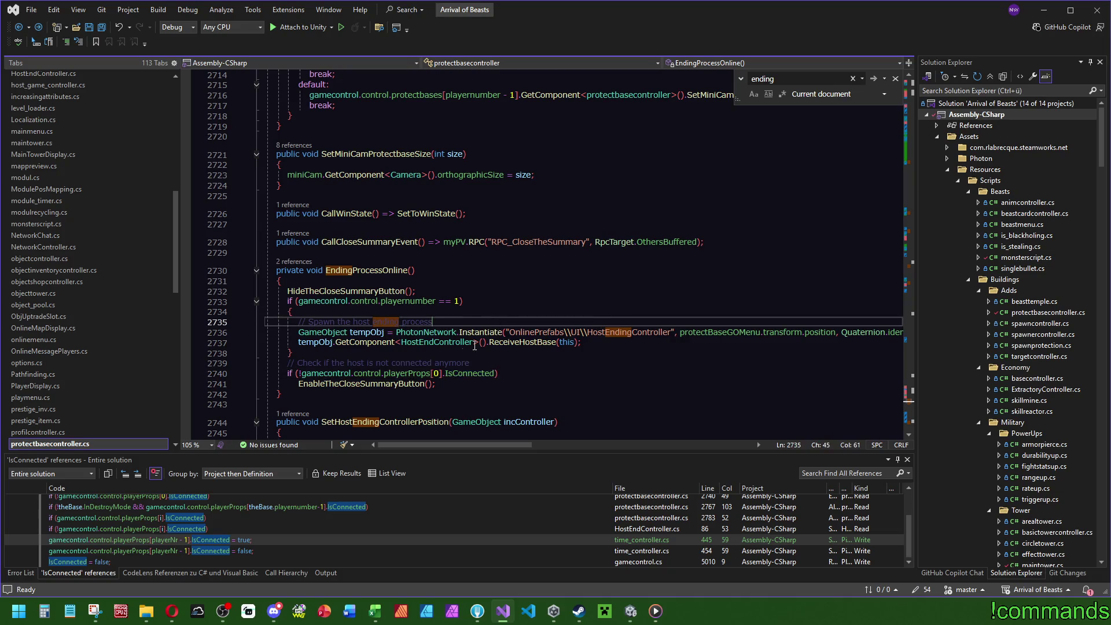
Go from the ReceiveHostBase call to its definition in HostEndController.cs
click(379, 383)
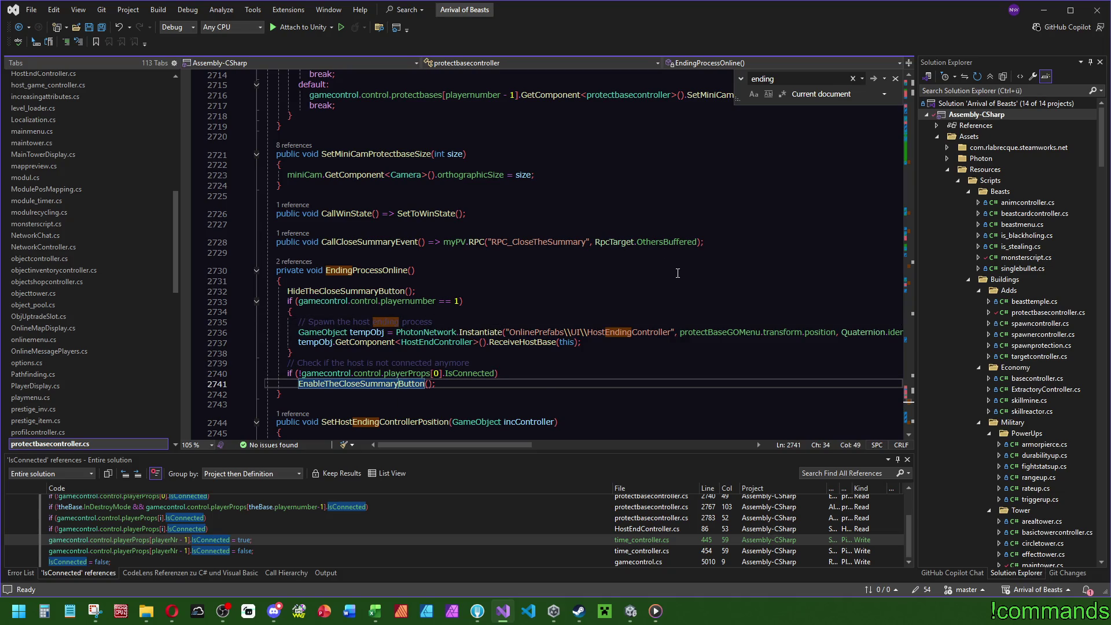
scroll(675, 278, down, 1)
mouse_move(435, 444)
mouse_down()
mouse_move(453, 443)
mouse_move(282, 446)
mouse_up()
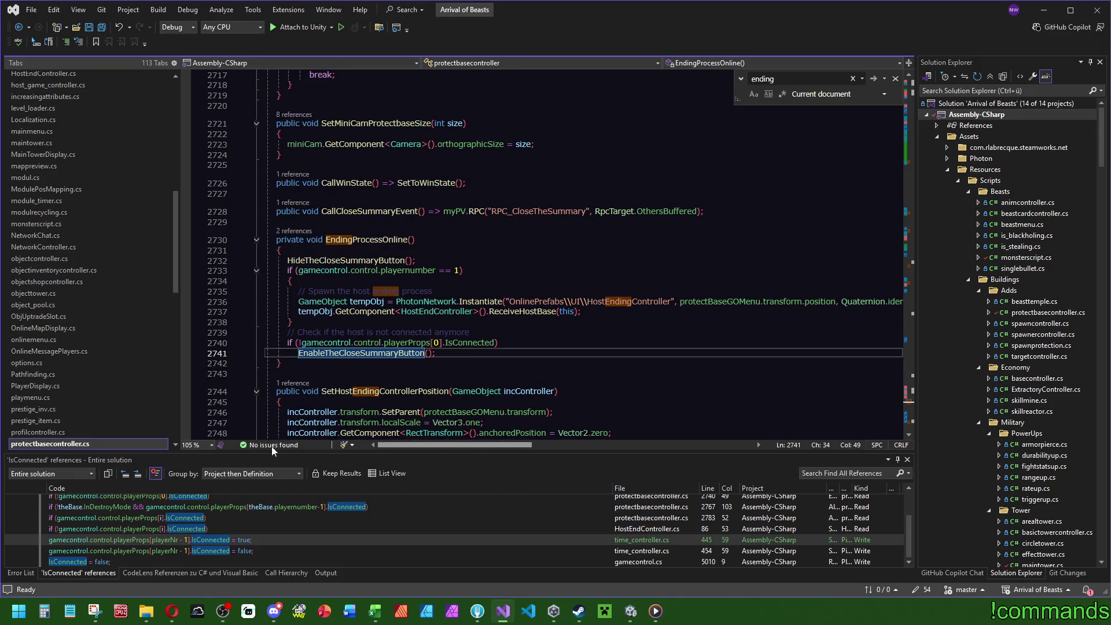
click(531, 312)
key(F12)
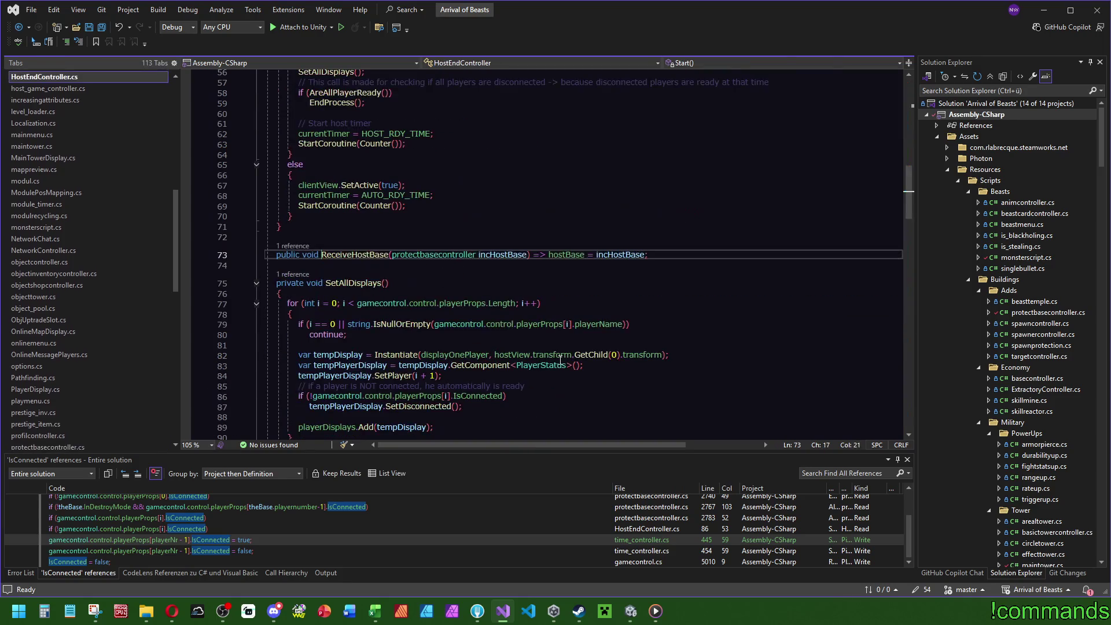
Trace SetupStartActions into SetHostEndingControllerPosition, highlight incController, then go back
scroll(442, 359, up, 4)
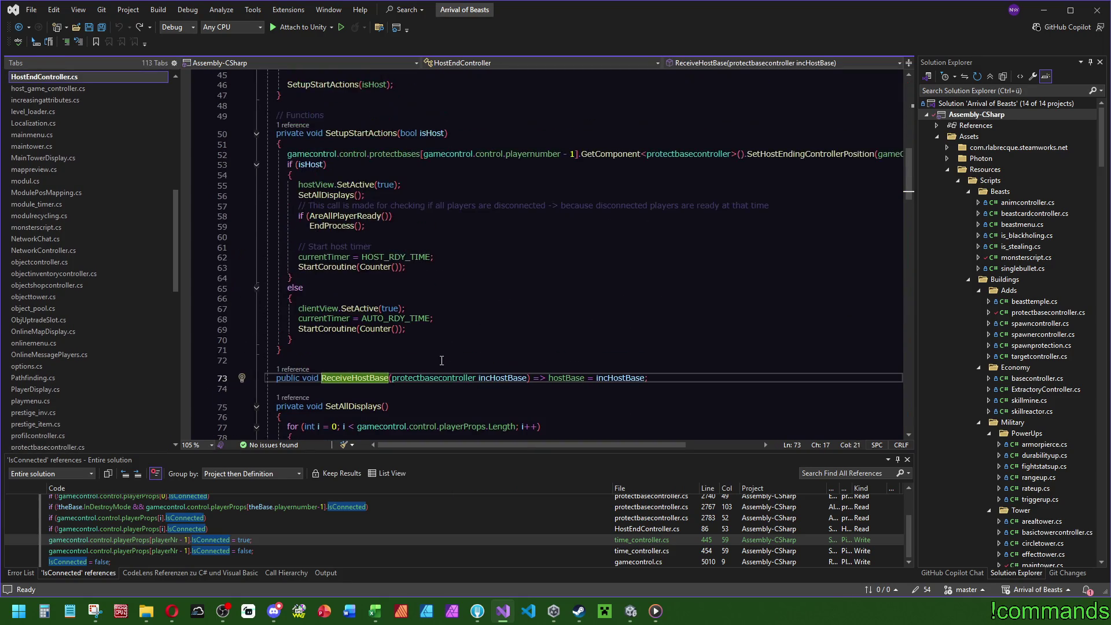
scroll(442, 359, up, 2)
scroll(445, 357, up, 3)
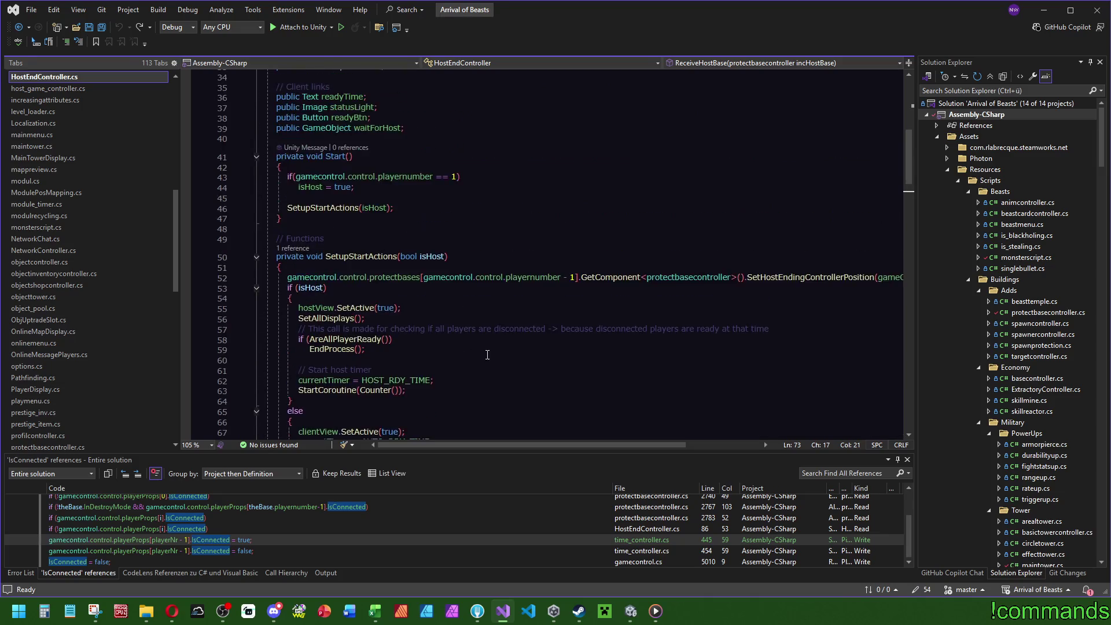
double_click(324, 239)
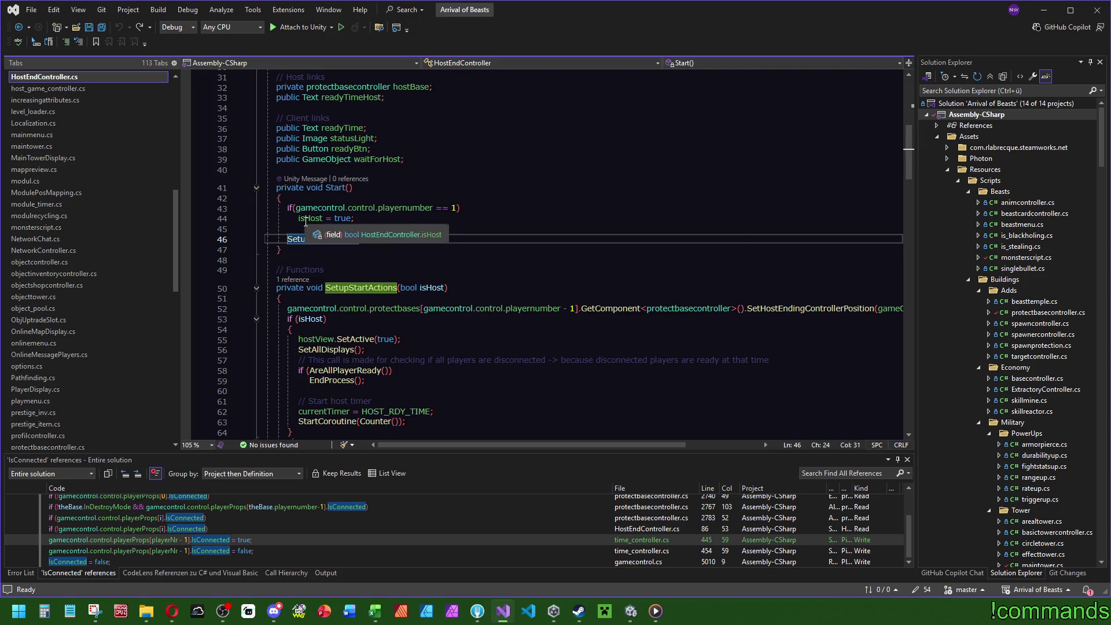
mouse_move(479, 446)
mouse_down()
mouse_move(539, 443)
mouse_move(749, 347)
mouse_up()
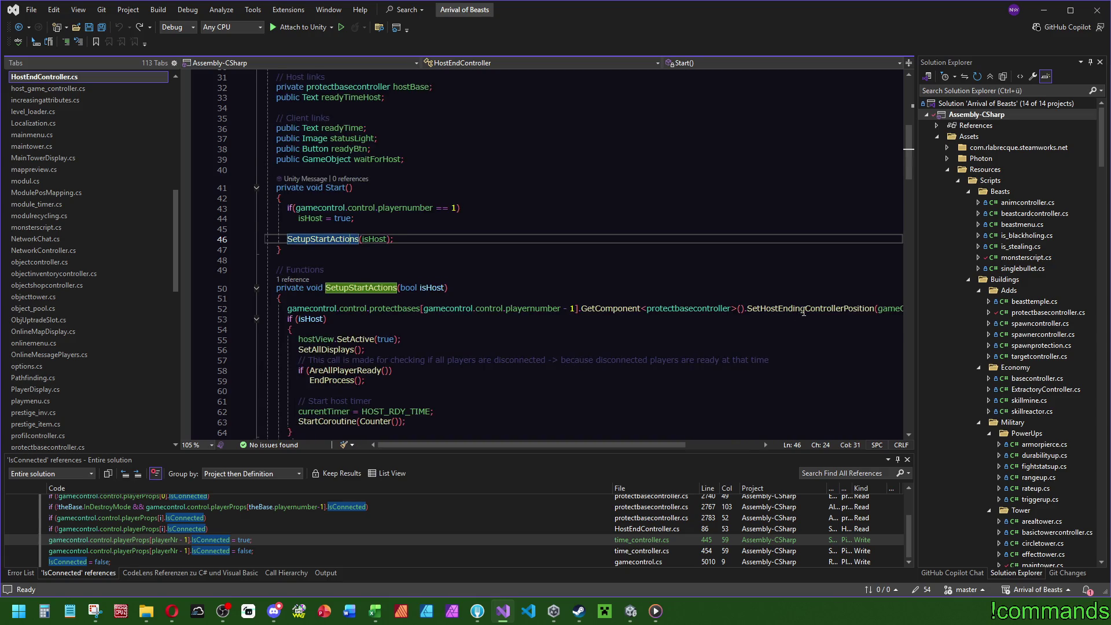
ctrl+click(803, 312)
click(529, 254)
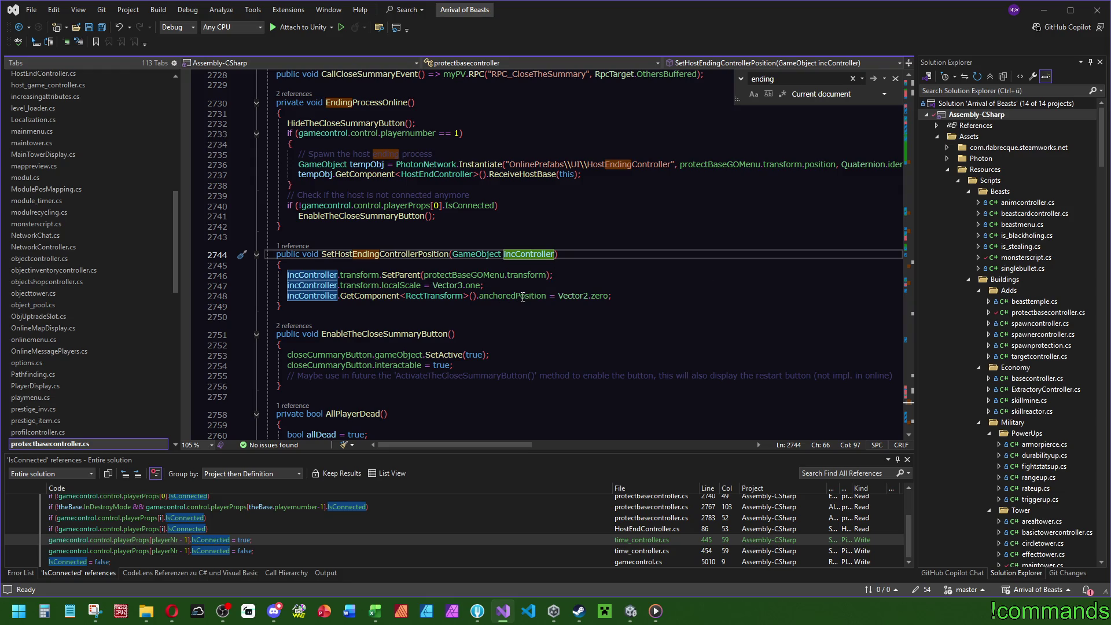
mouse_move(578, 297)
key(ctrl+minus)
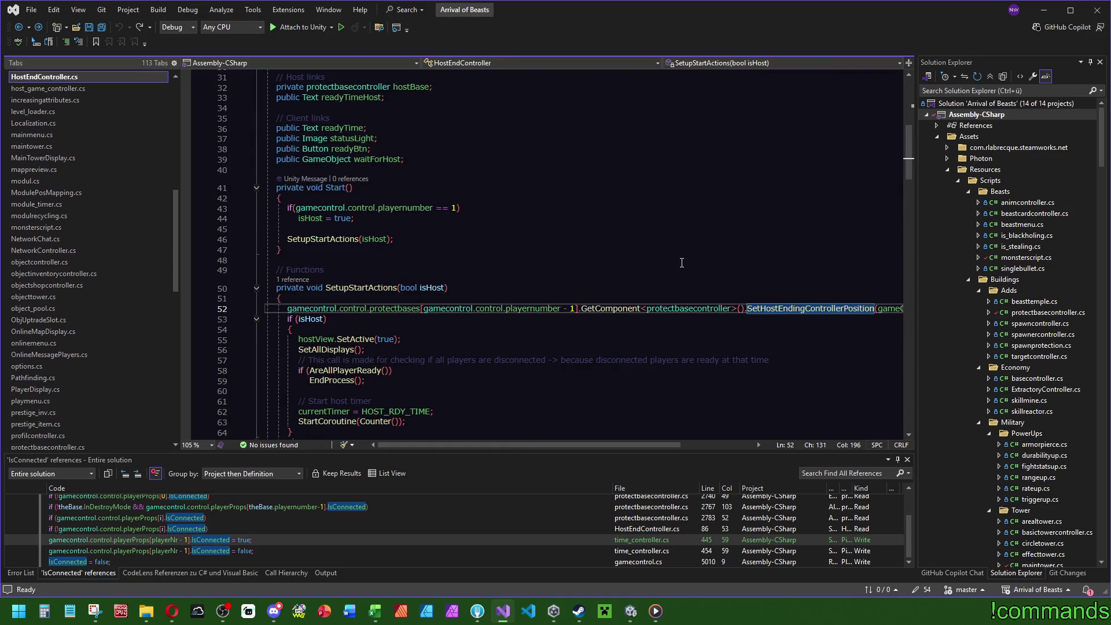
Check AreAllPlayerReady, then open EndProcess and DestroyNetworkObject's context menu
scroll(511, 289, down, 2)
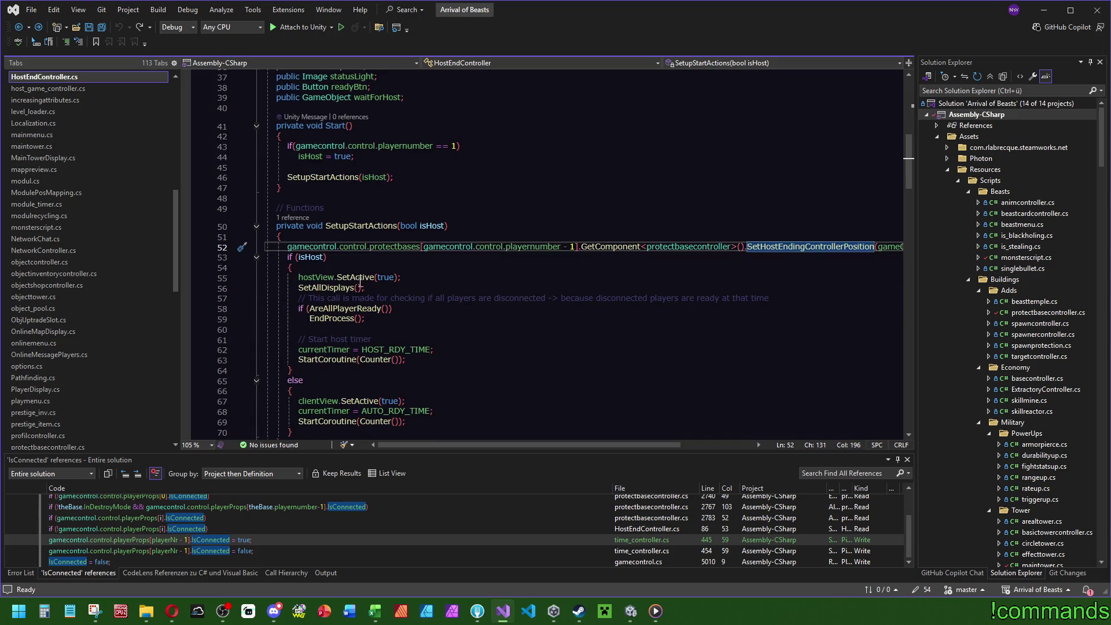
mouse_move(359, 278)
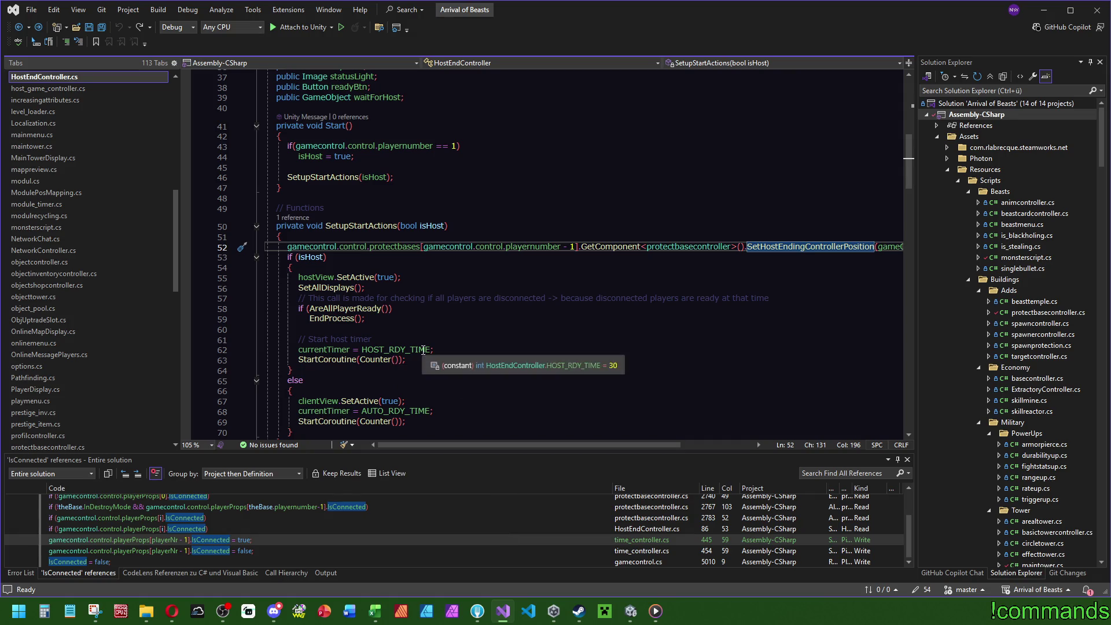
click(329, 307)
ctrl+click(329, 306)
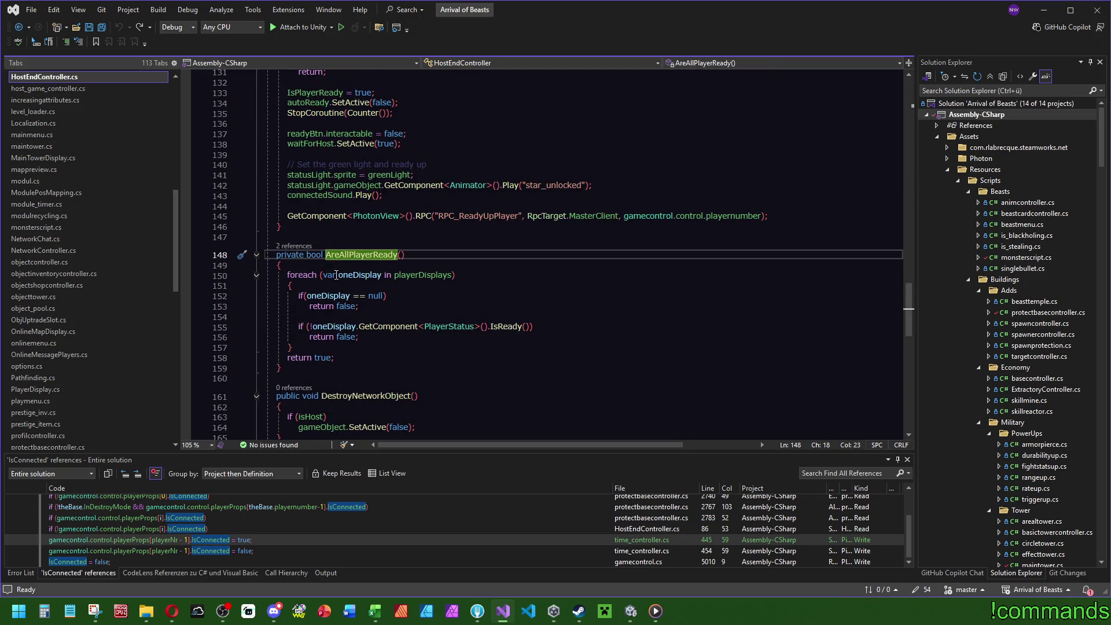
key(ctrl+minus)
ctrl+click(370, 275)
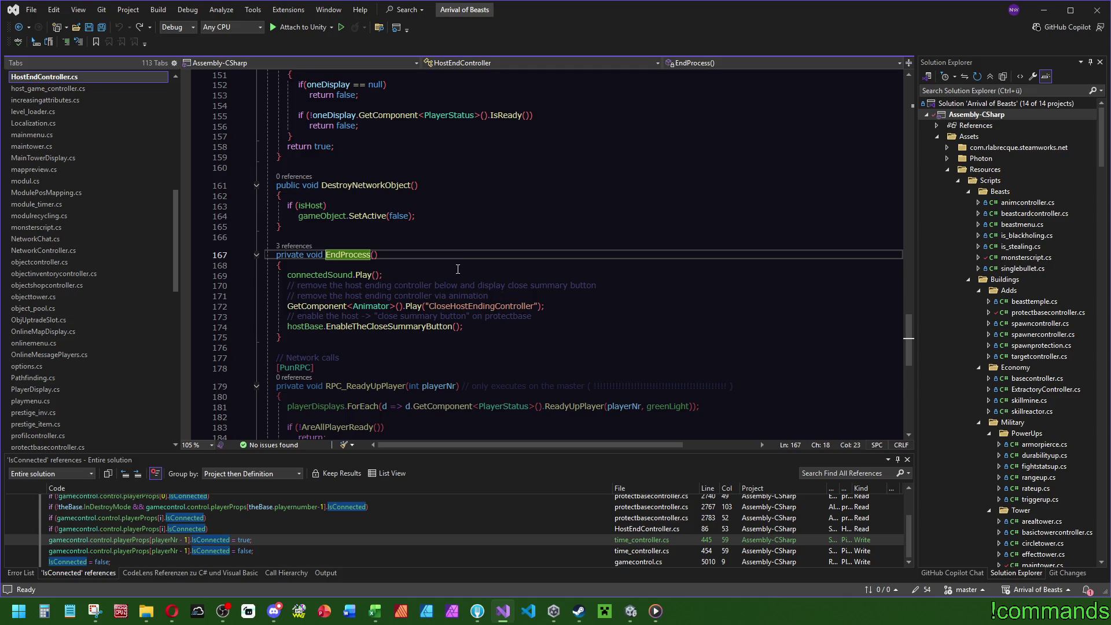
right_click(373, 187)
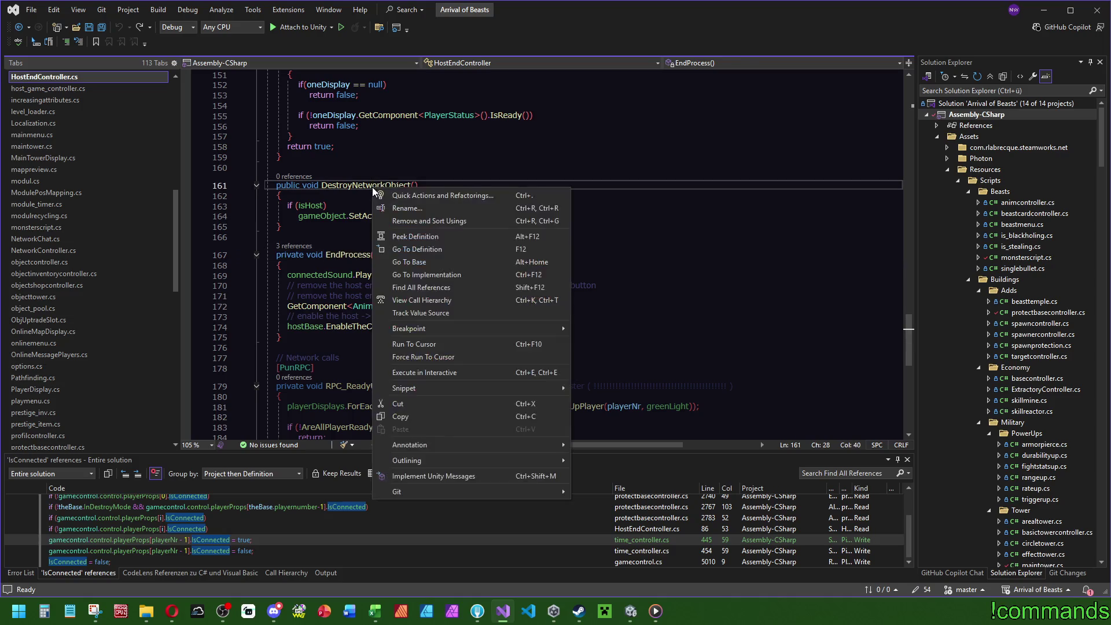
Find all references to DestroyNetworkObject (none), search it in the file, and switch to Unity
click(416, 275)
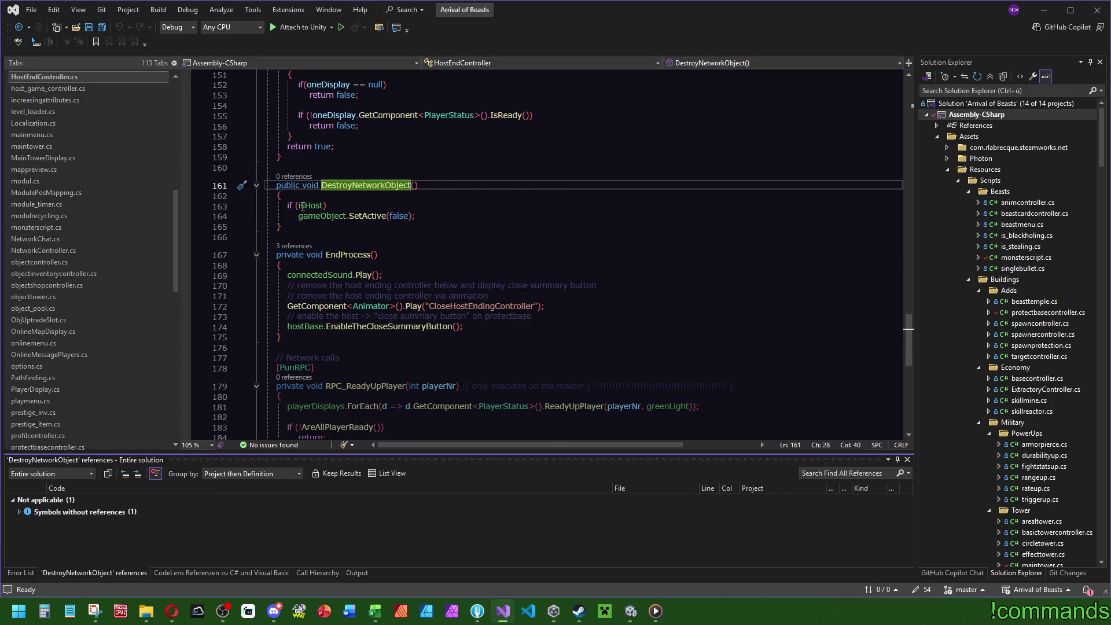
key(ctrl+minus)
key(ctrl+shift+minus)
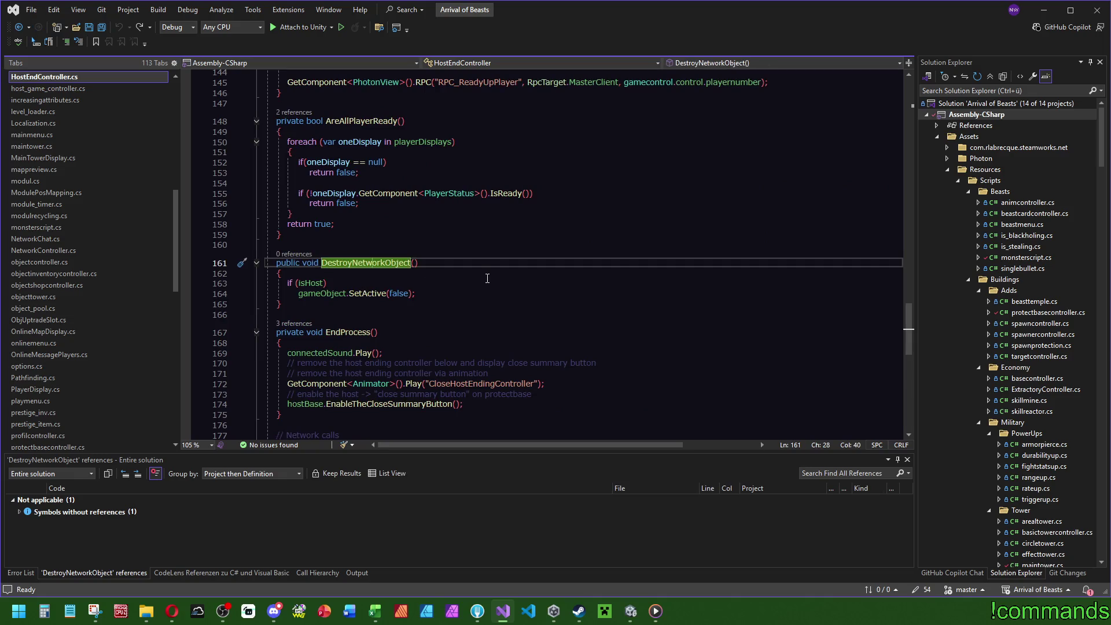
click(360, 264)
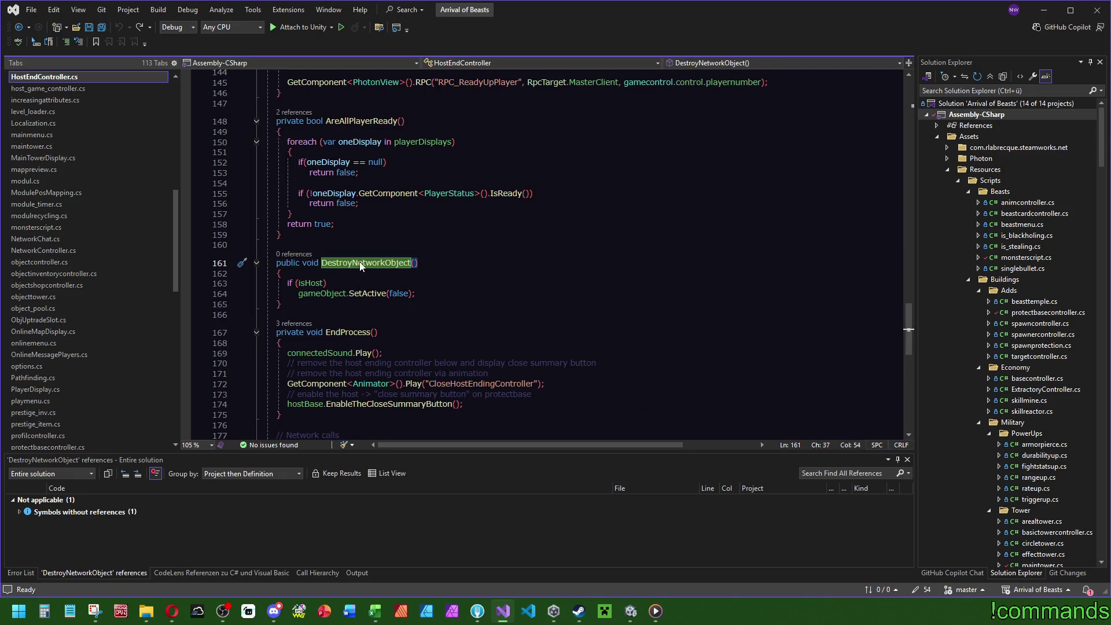
key(ctrl+f)
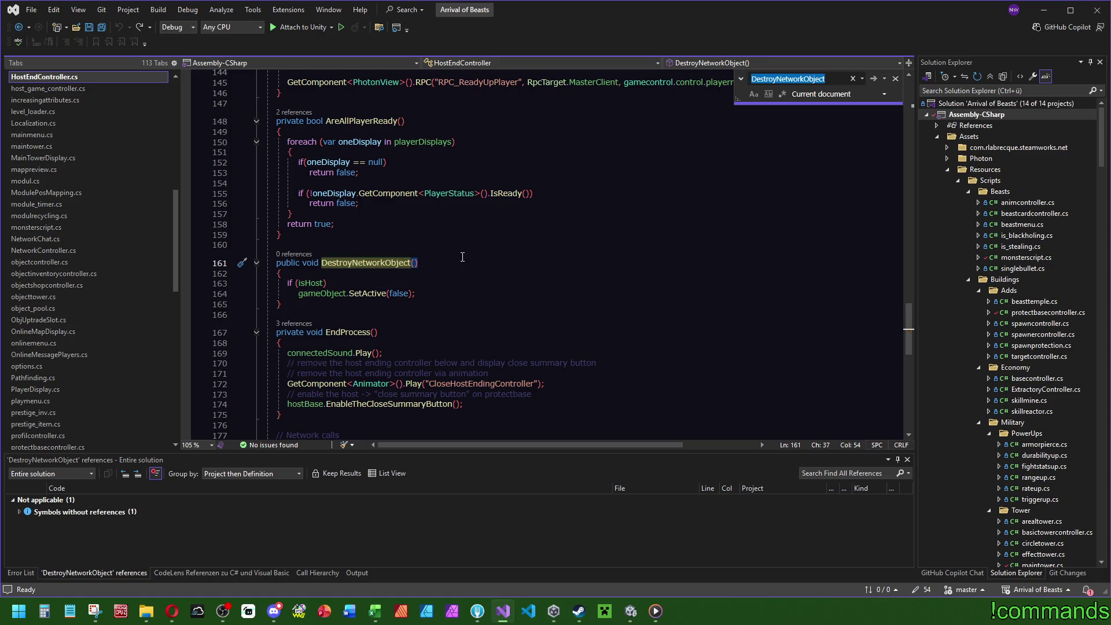
key(alt+Tab)
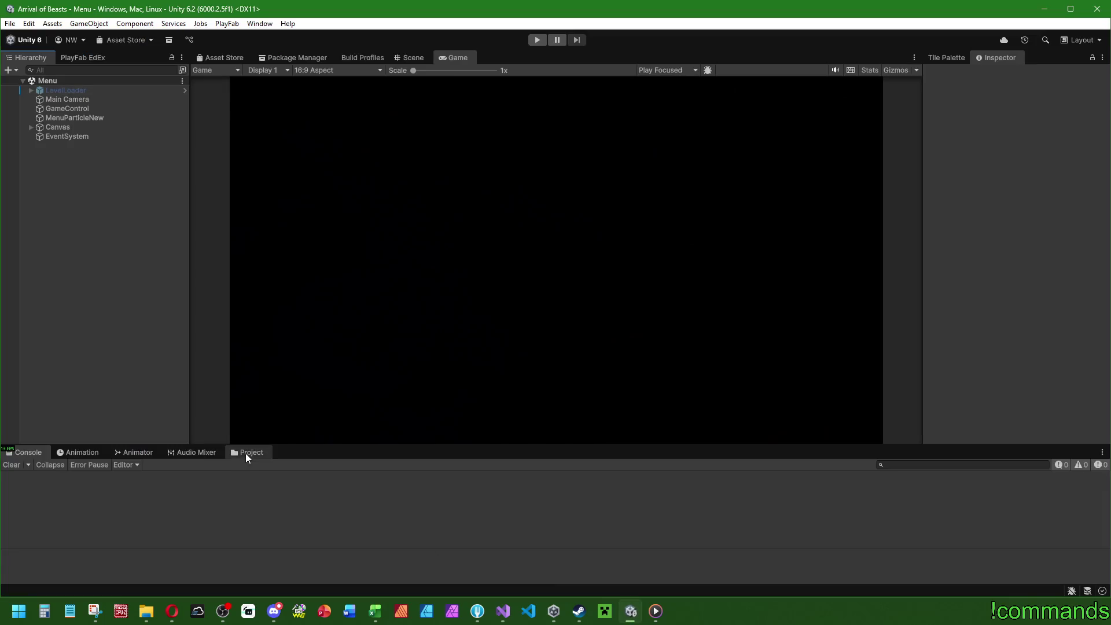
Open the HostEndingController prefab and view its Animator state graph and Animation timeline
click(237, 451)
double_click(185, 509)
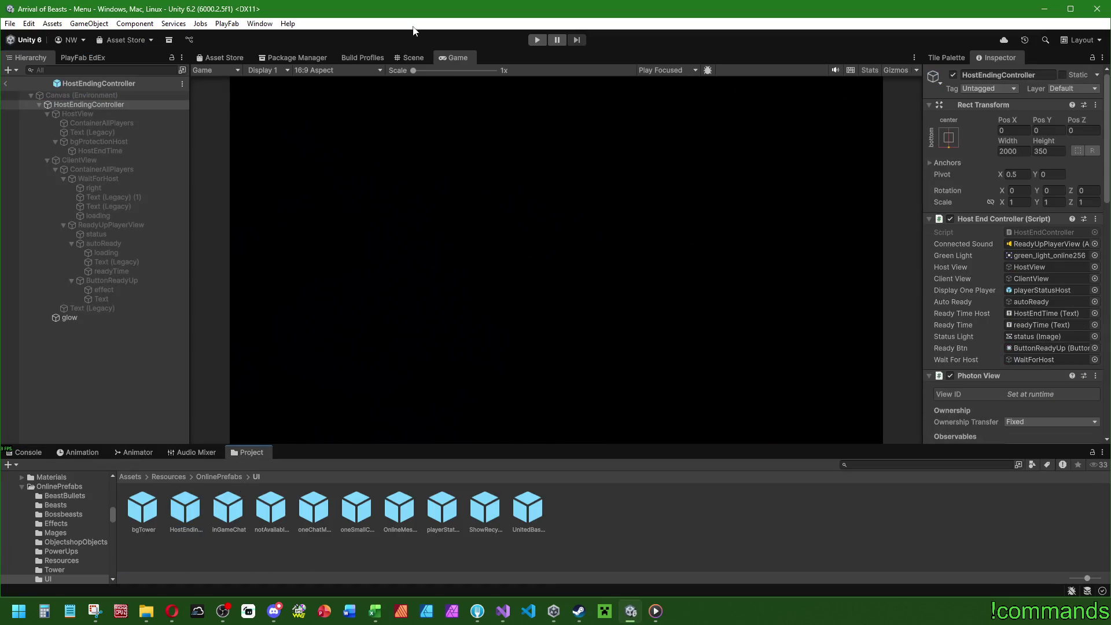
click(409, 57)
click(130, 452)
click(87, 453)
click(120, 452)
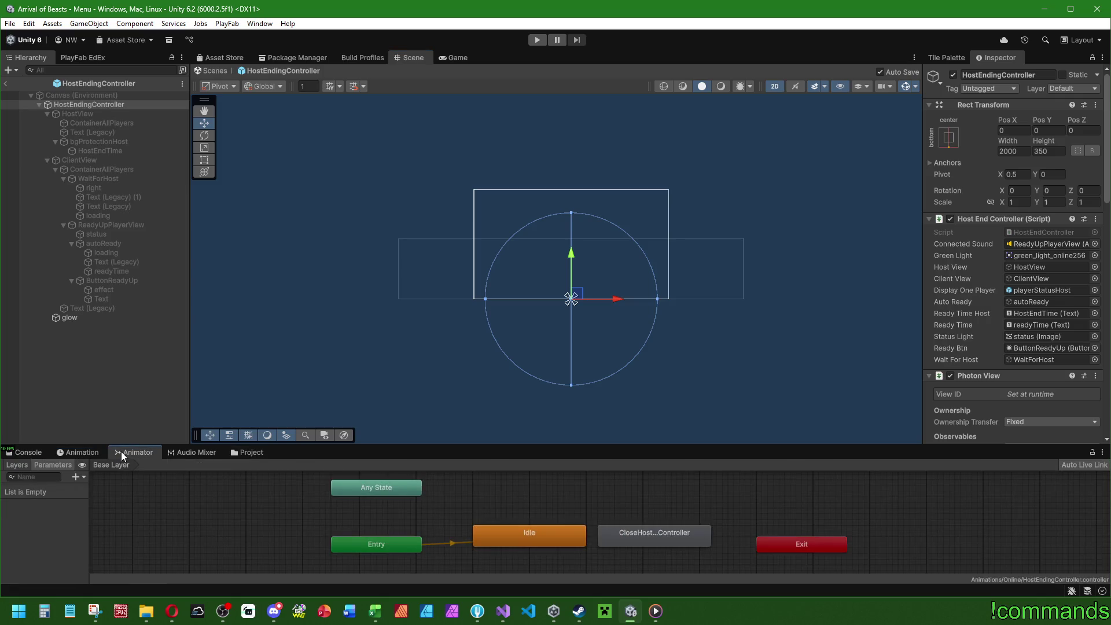
click(70, 452)
Inspect the CloseHostEndingController clip's animation event, then exit prefab mode to the Menu scene
click(52, 478)
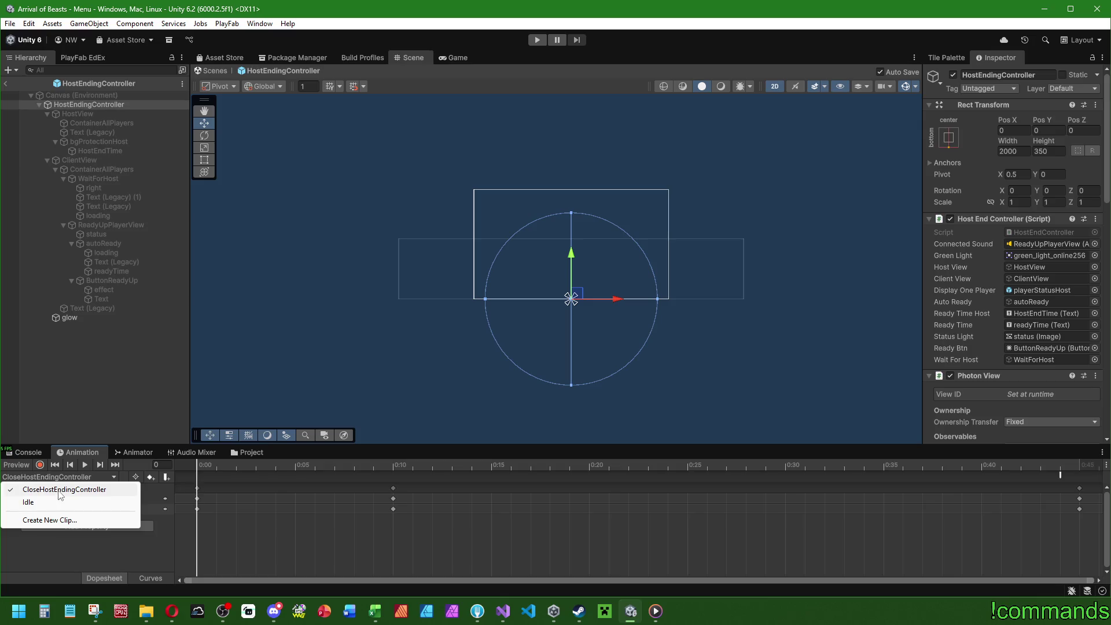
click(60, 491)
click(1059, 475)
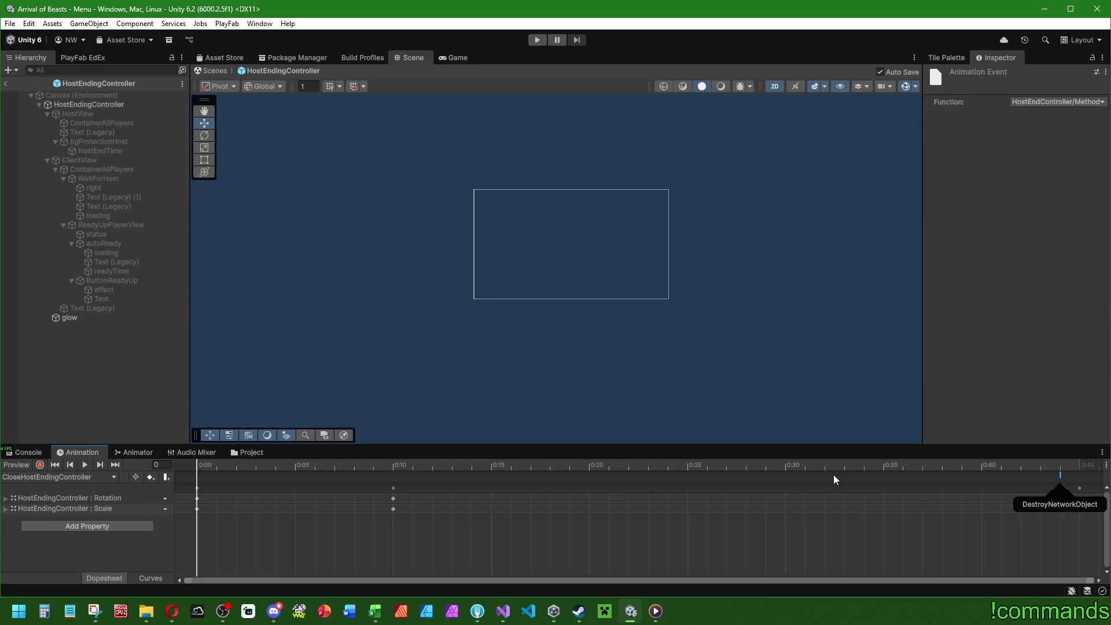
click(26, 452)
click(5, 83)
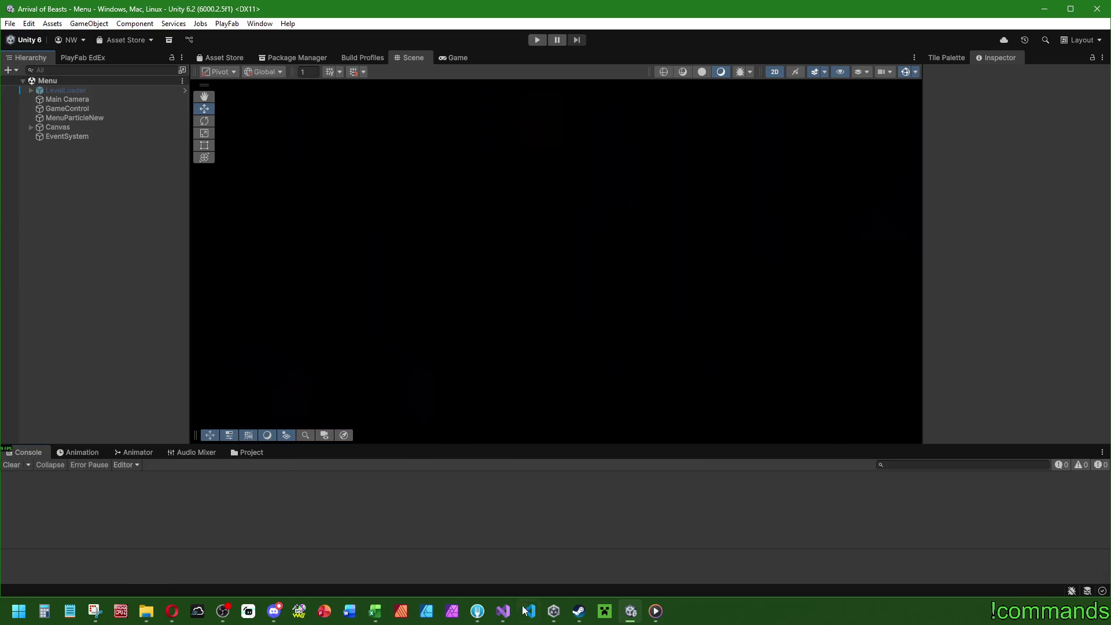
Reopen the HostEndingController prefab's animator, then return to DestroyNetworkObject in Visual Studio
click(240, 455)
double_click(185, 509)
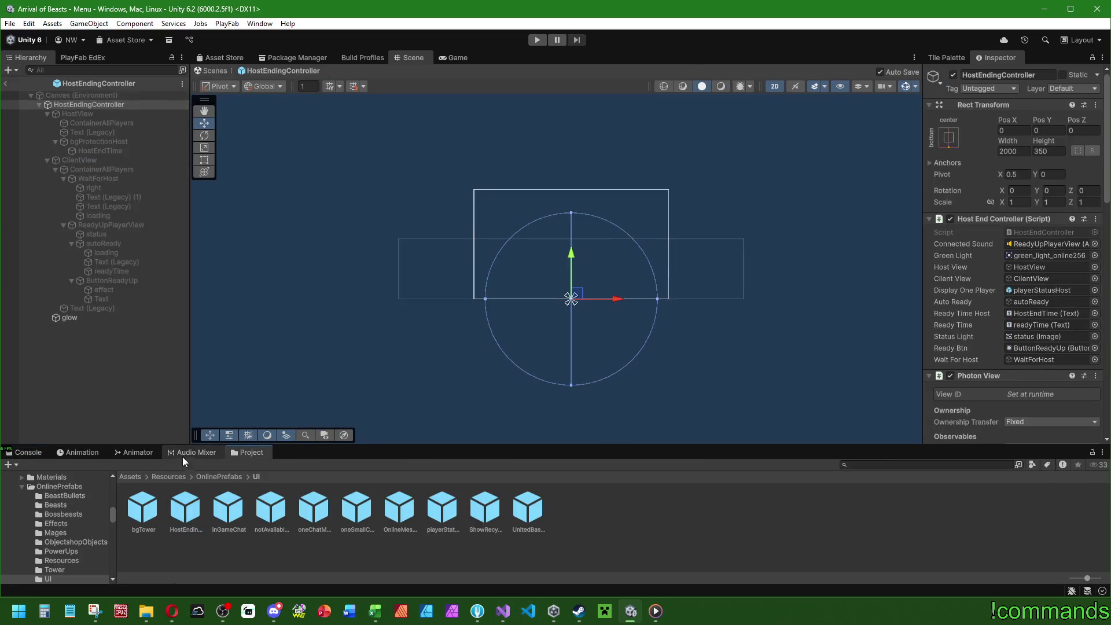
click(134, 452)
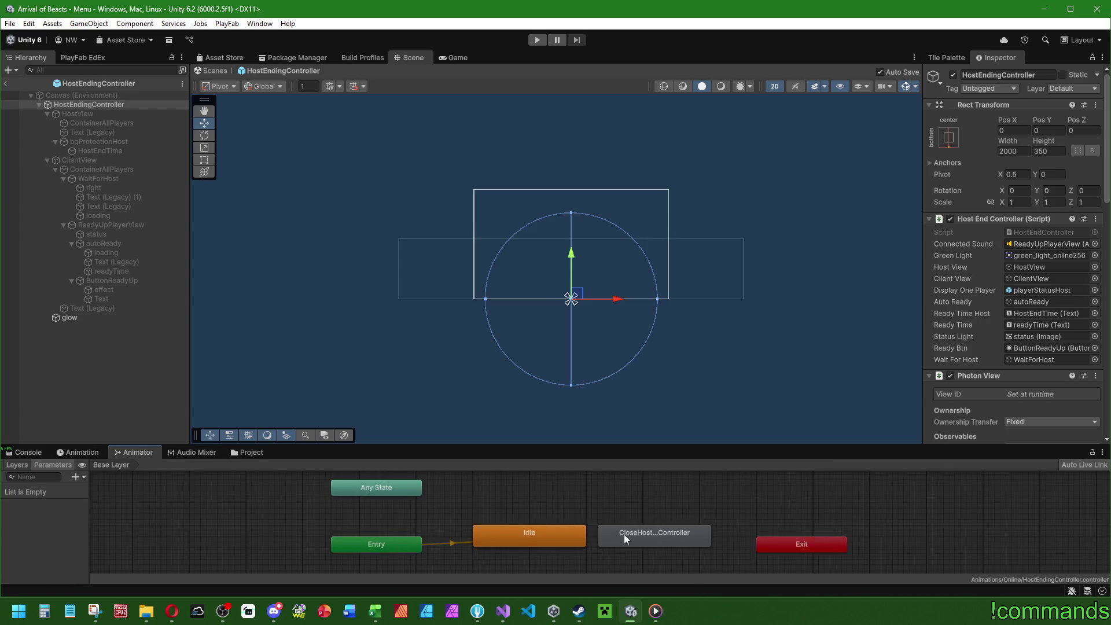
click(503, 610)
click(551, 245)
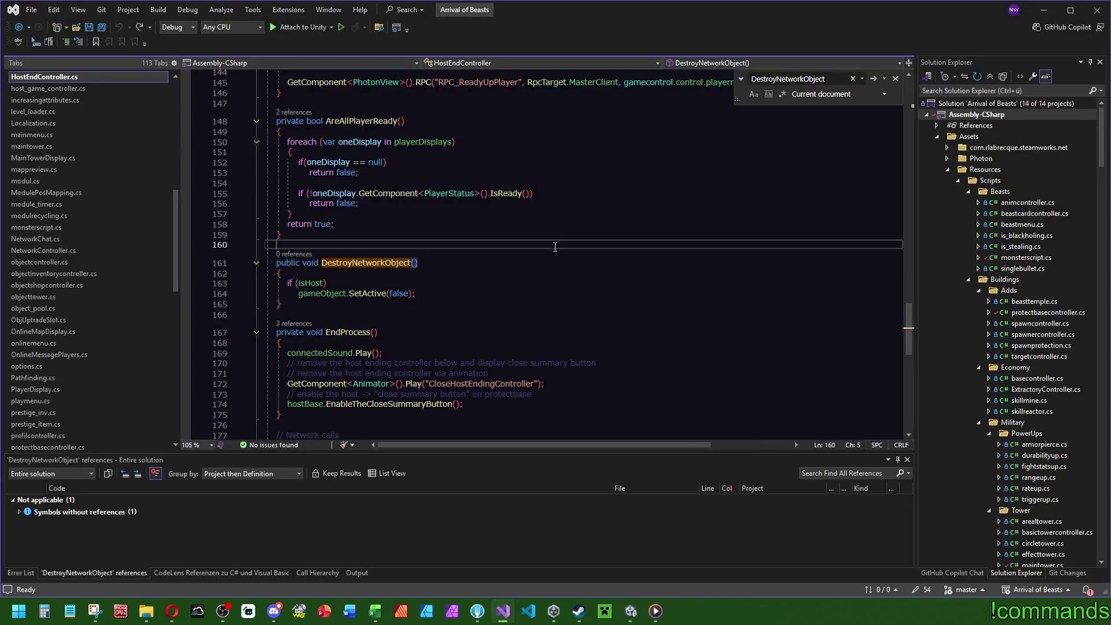
List the three EndProcess references, then search HostEndController for EndProcess
scroll(534, 265, down, 1)
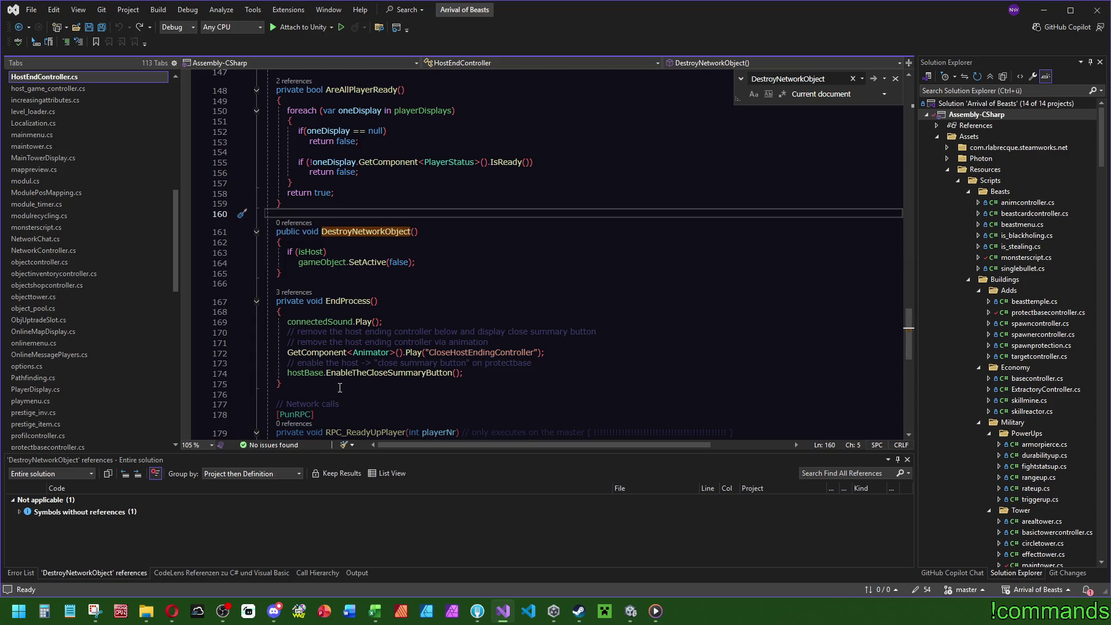
click(283, 293)
click(382, 300)
key(ctrl+f)
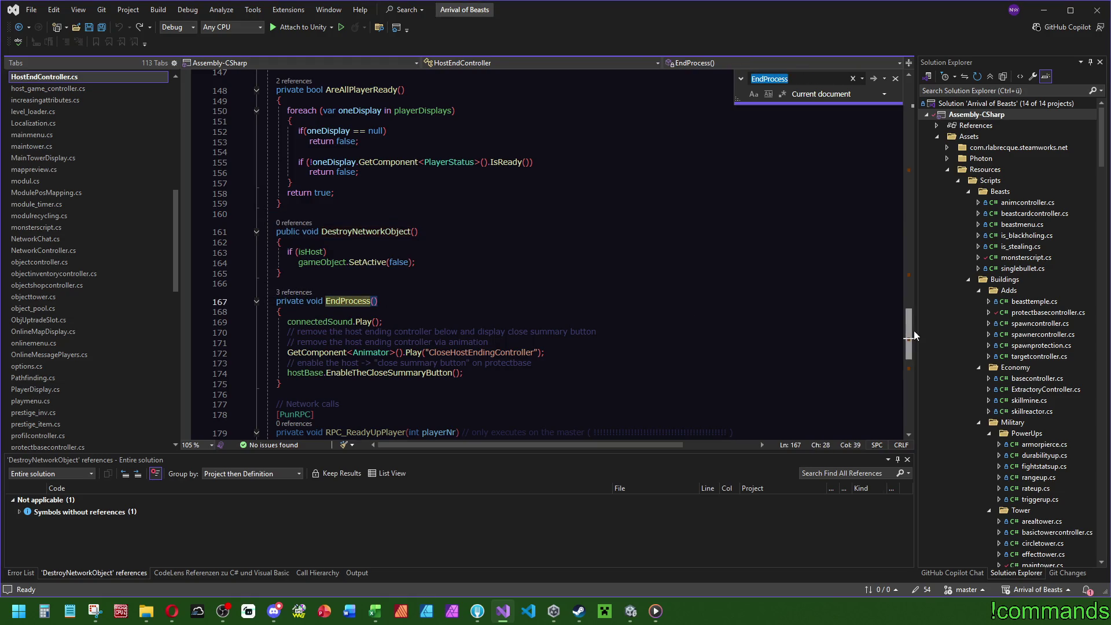
scroll(911, 356, down, 5)
drag(909, 352, 909, 349)
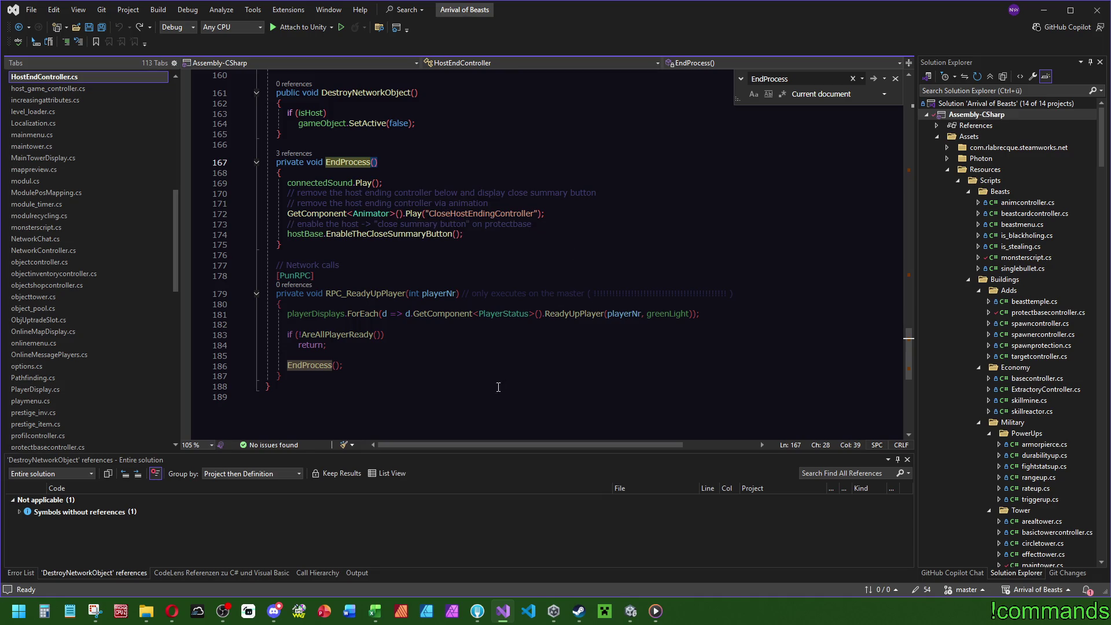
Go to the AreAllPlayerReady definition and highlight all uses of playerDisplays
click(342, 337)
key(F12)
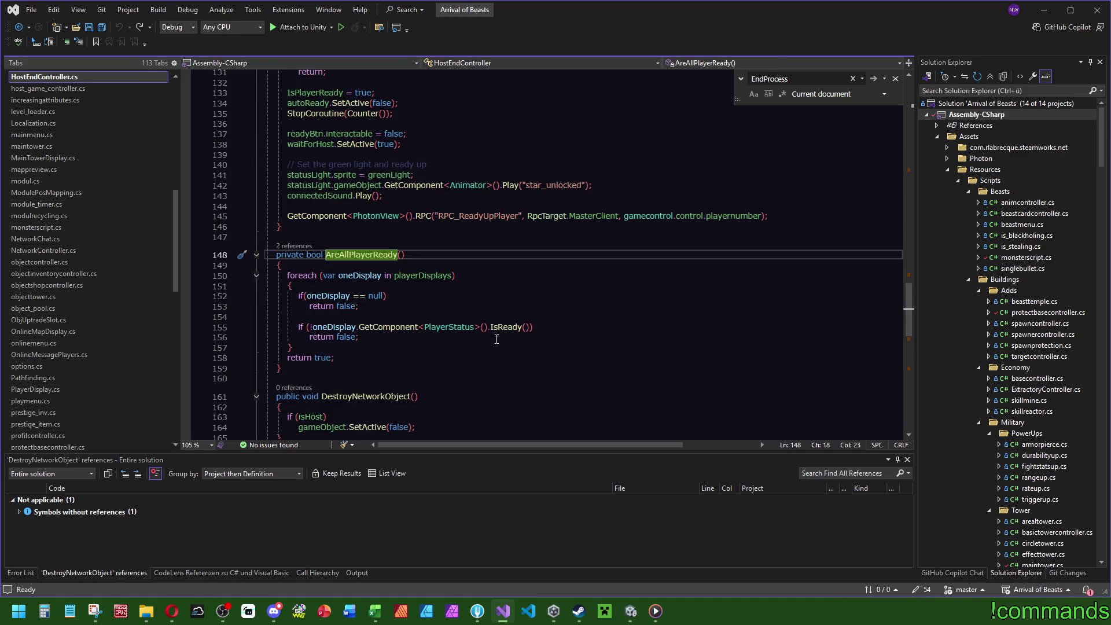
click(430, 277)
Scroll through HostEndController and go to the PlayerStatus class definition
scroll(607, 312, up, 20)
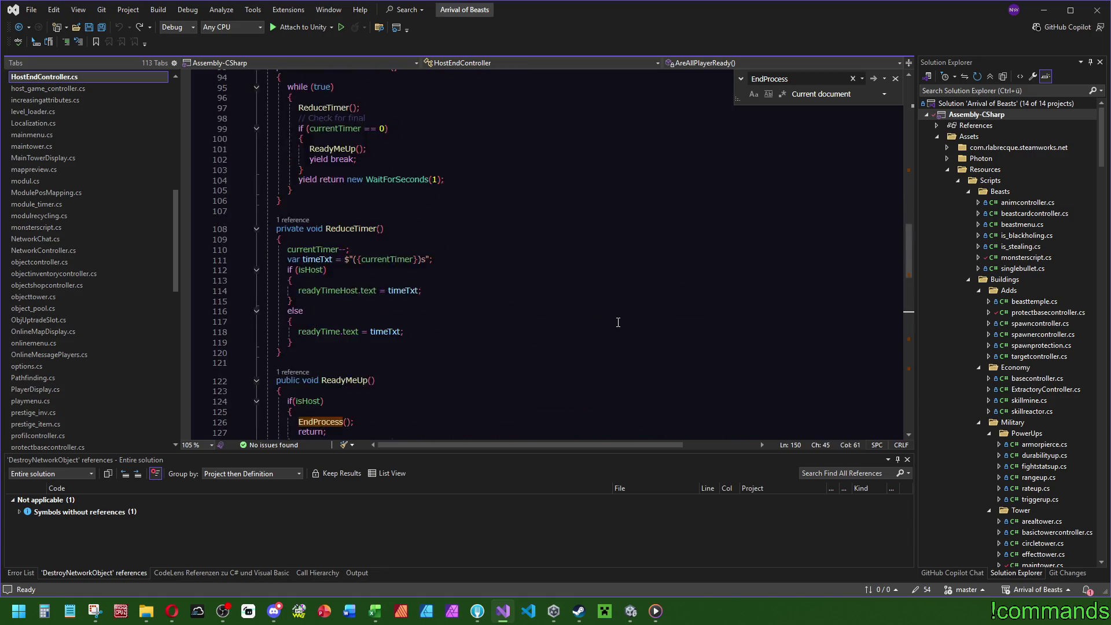
scroll(618, 322, up, 16)
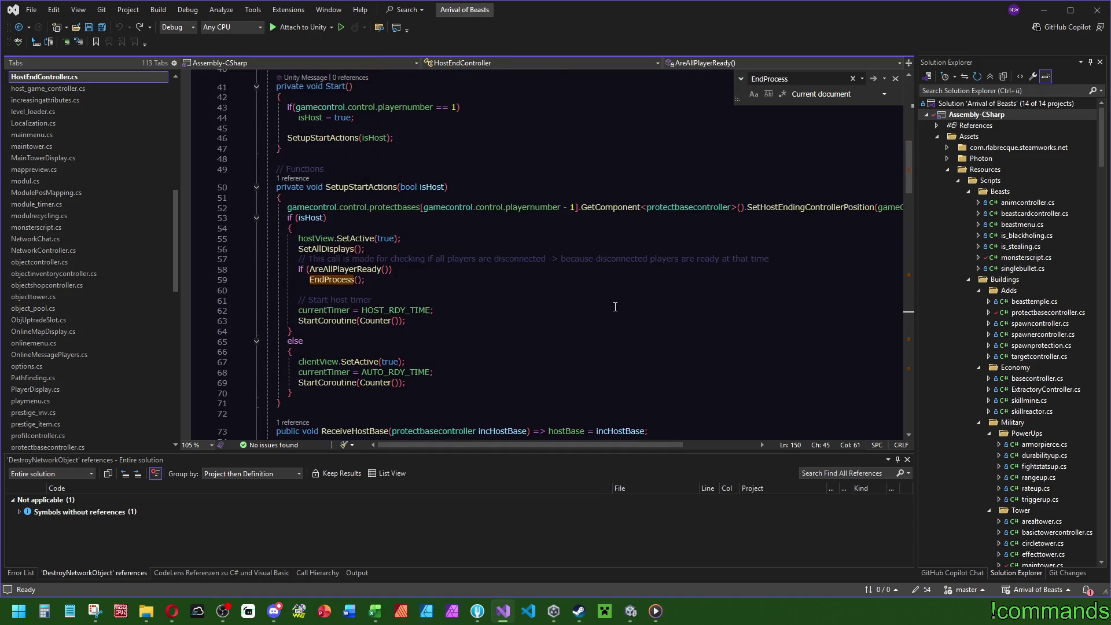
scroll(631, 278, up, 7)
scroll(640, 260, down, 16)
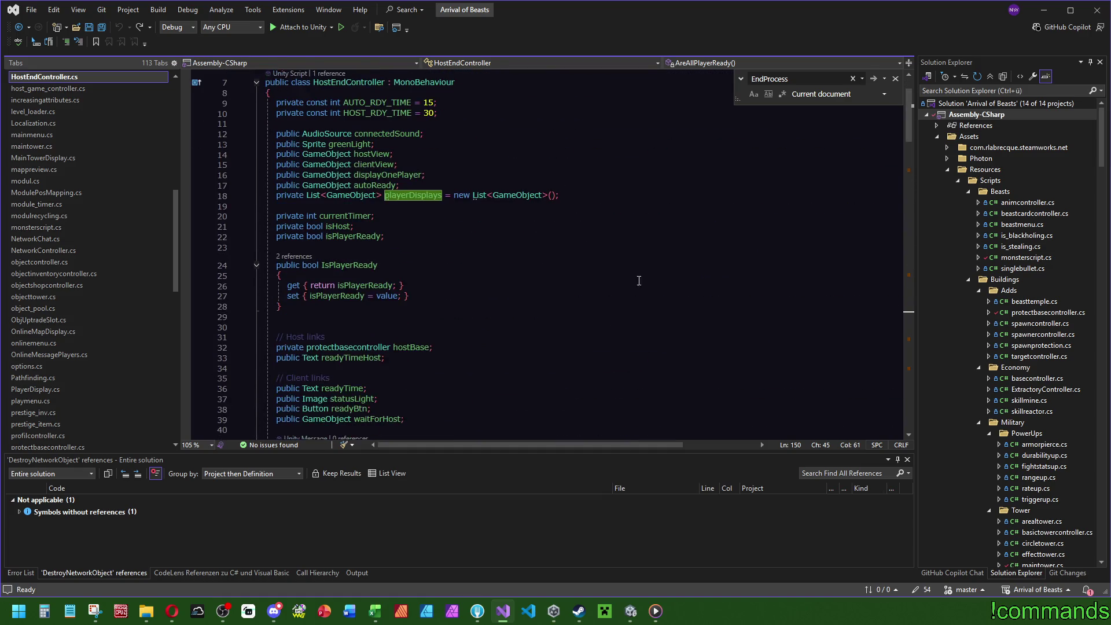
scroll(646, 290, up, 2)
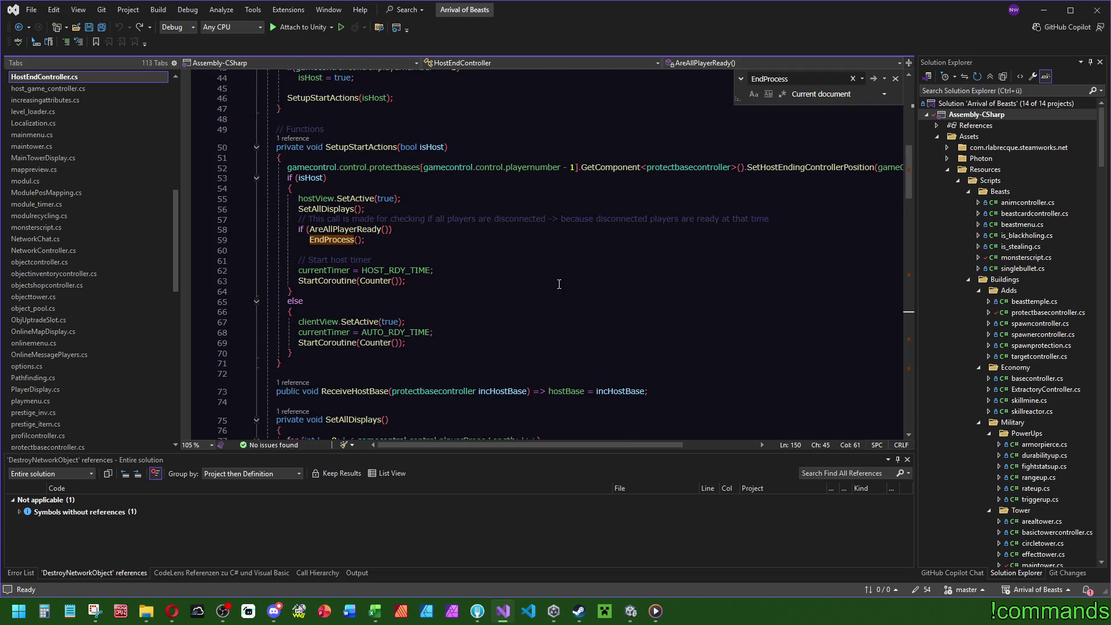
drag(907, 173, 904, 256)
mouse_move(904, 264)
mouse_down()
mouse_move(907, 357)
mouse_move(909, 347)
mouse_up()
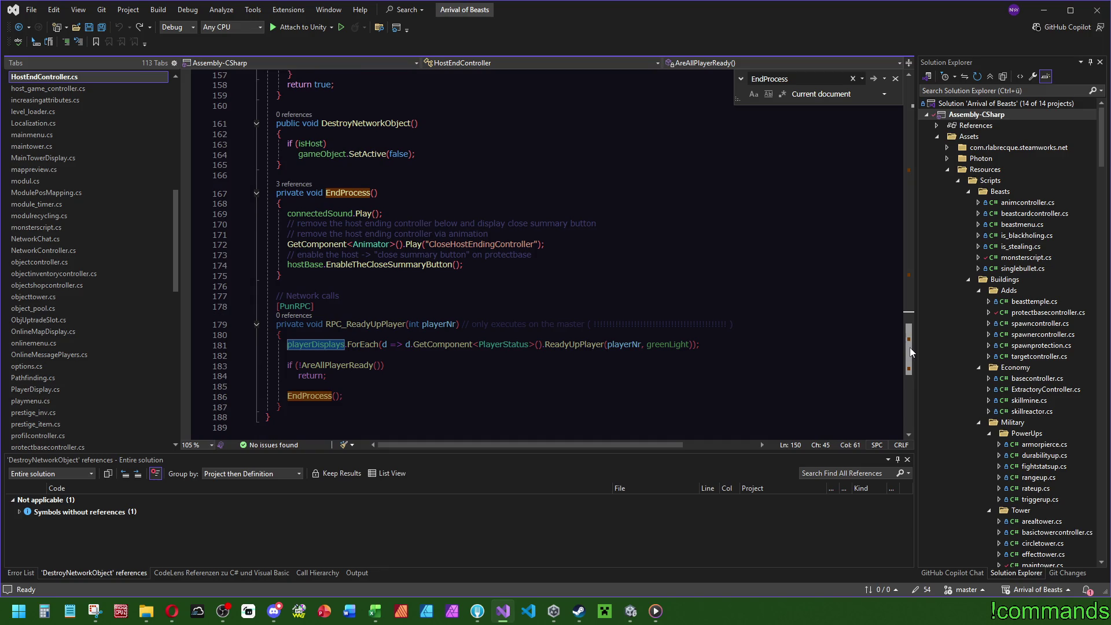
ctrl+click(502, 344)
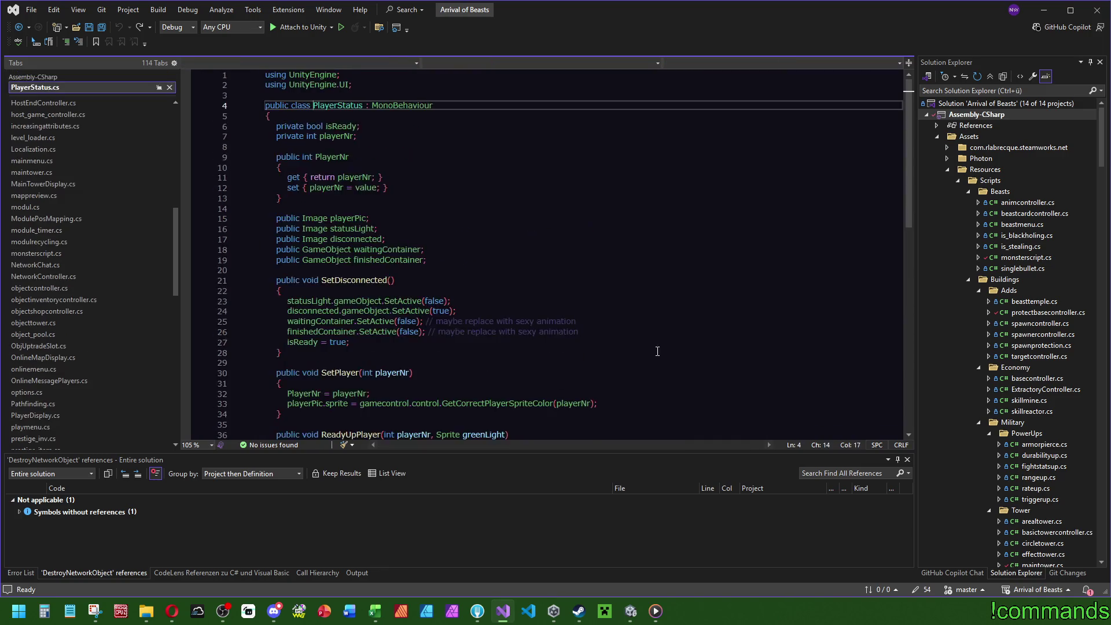
List the references to SetDisconnected and look over the comments on lines 25–26
scroll(552, 218, down, 3)
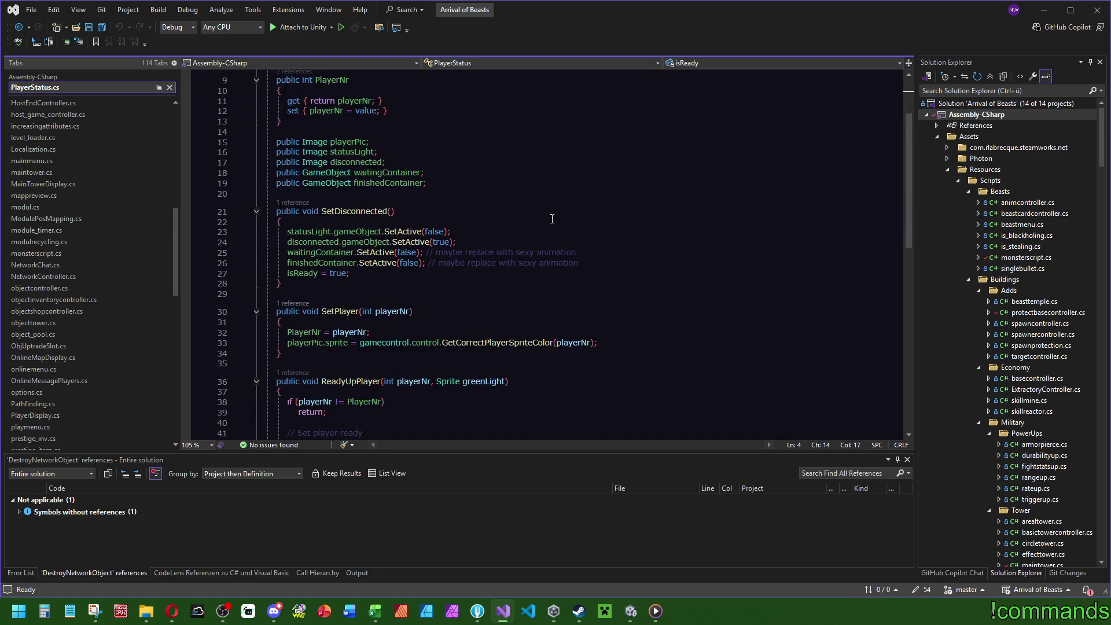
click(292, 202)
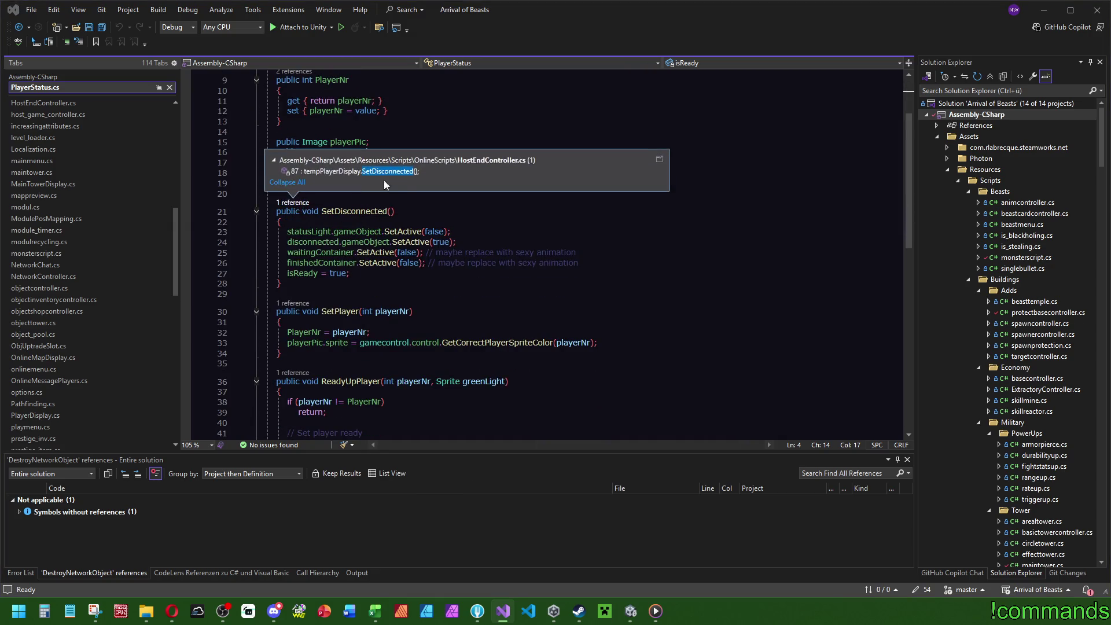
click(624, 243)
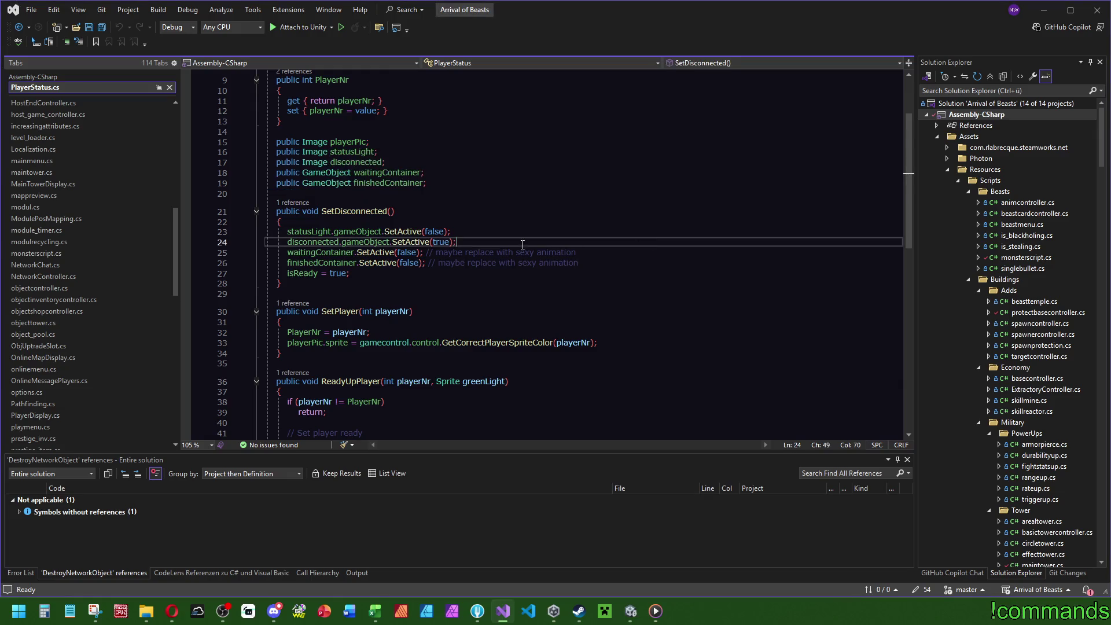
mouse_move(577, 263)
mouse_down()
mouse_move(559, 252)
mouse_move(441, 253)
mouse_up()
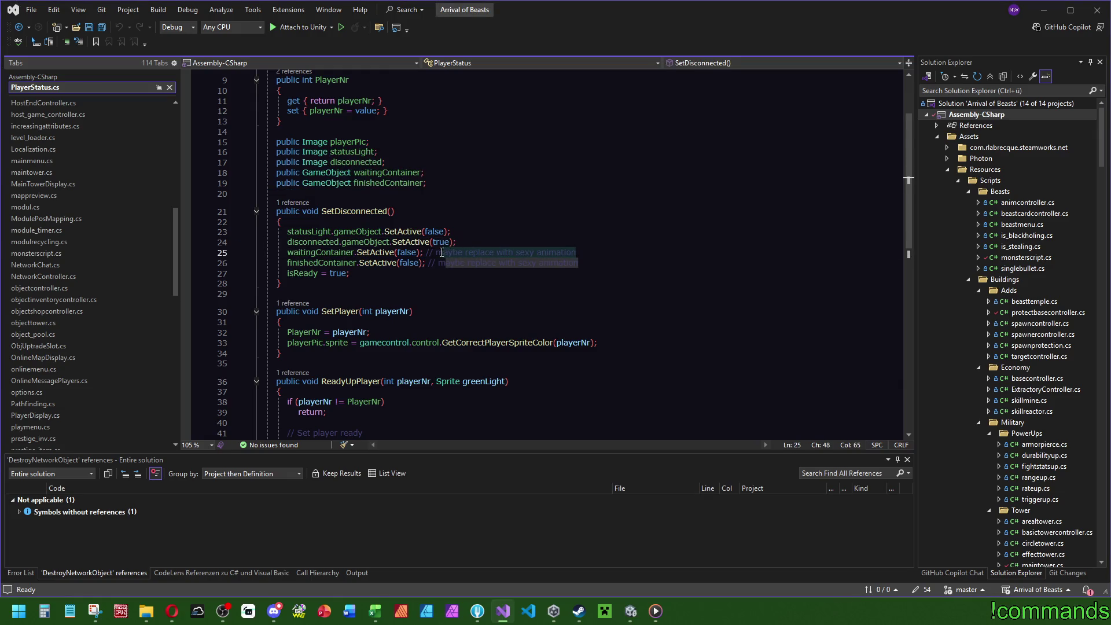
click(528, 246)
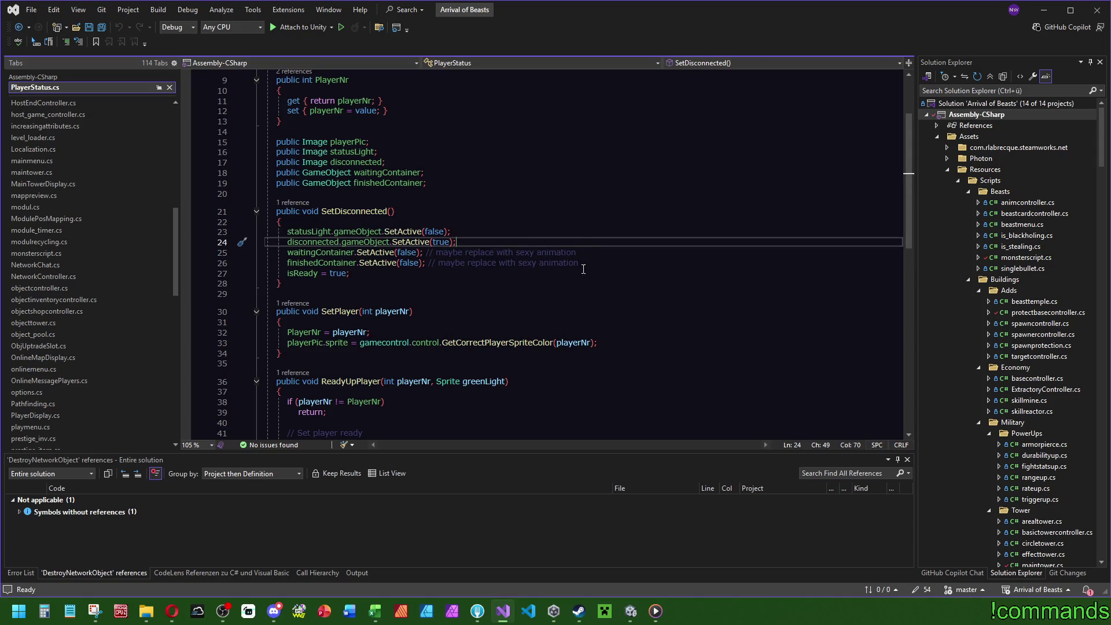
Inspect the early return in ReadyUpPlayer, then navigate back into HostEndController at RPC_ReadyUpPlayer
scroll(558, 272, down, 2)
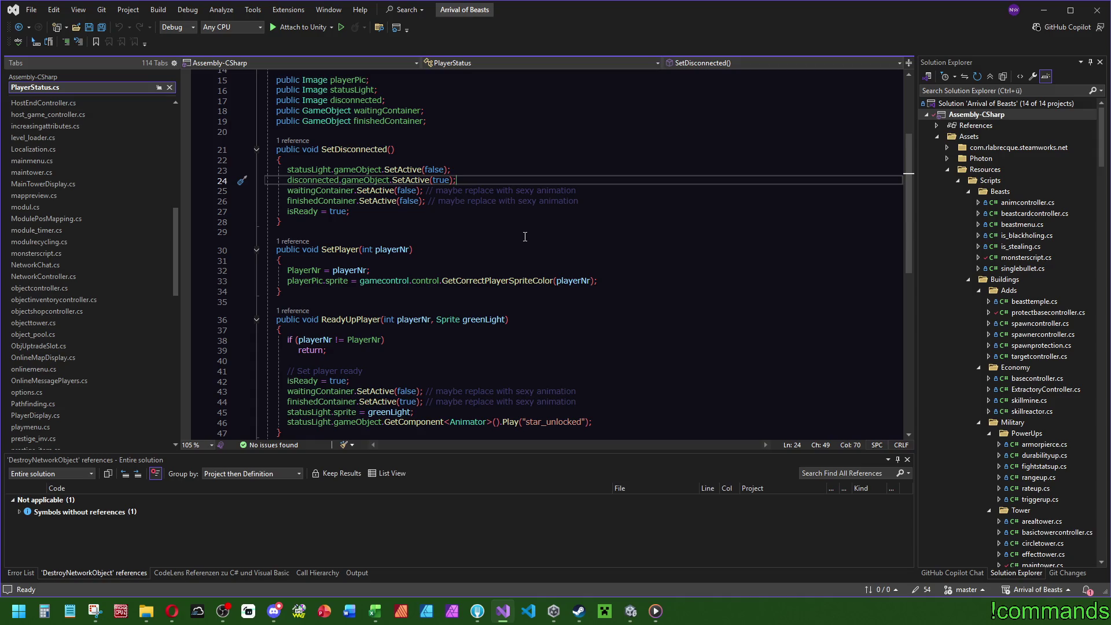
click(484, 351)
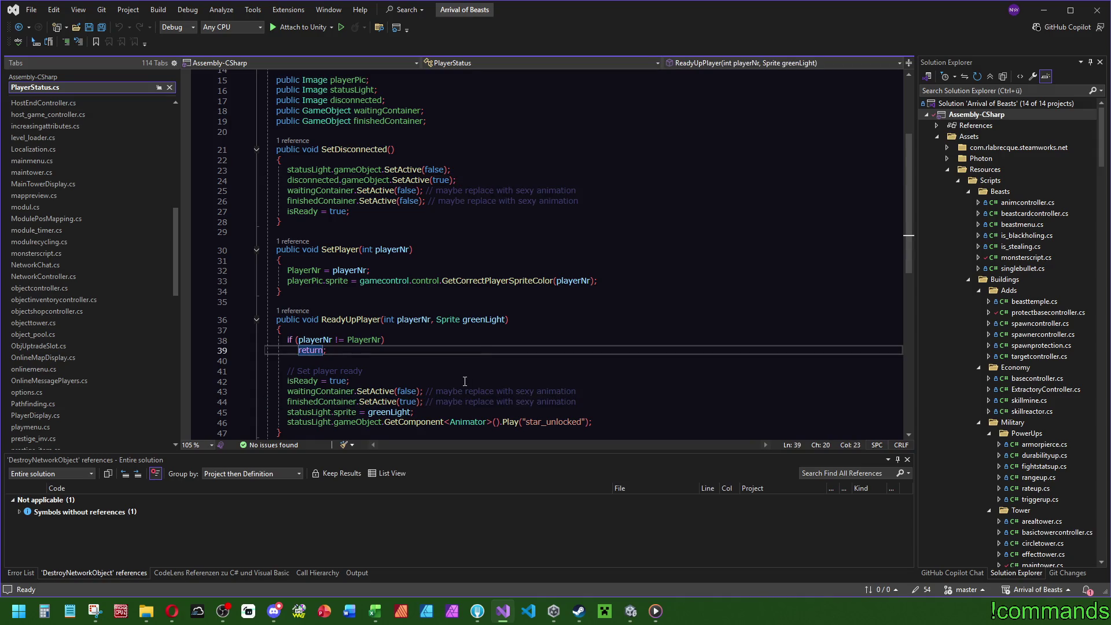
scroll(476, 297, down, 4)
scroll(488, 294, up, 4)
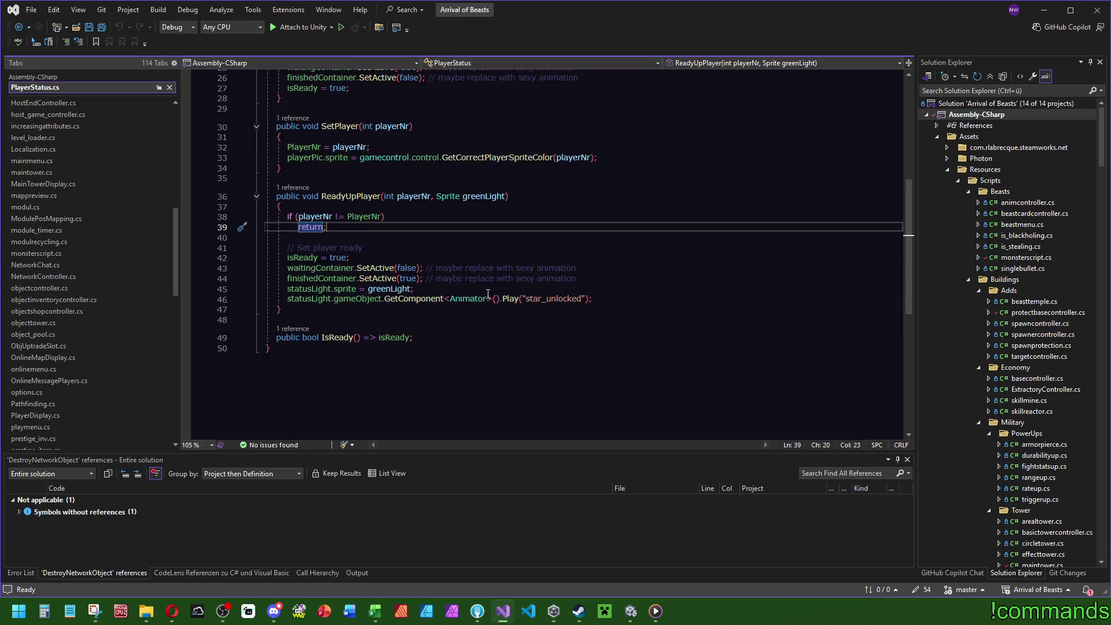
key(ctrl+minus)
key(ctrl+minus)
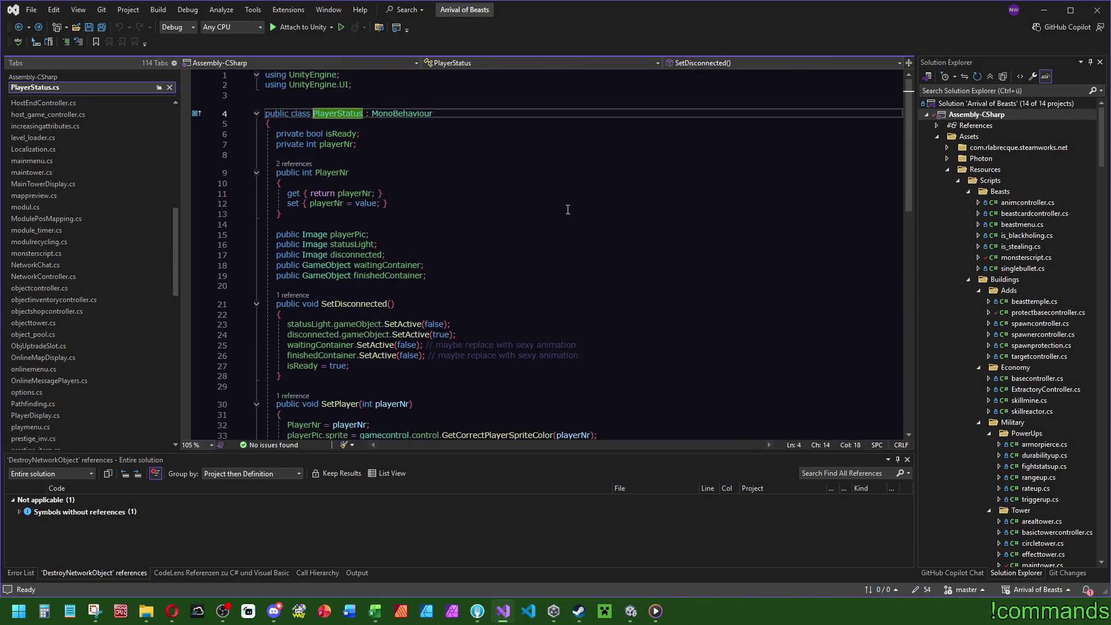
key(ctrl+minus)
key(ctrl+minus)
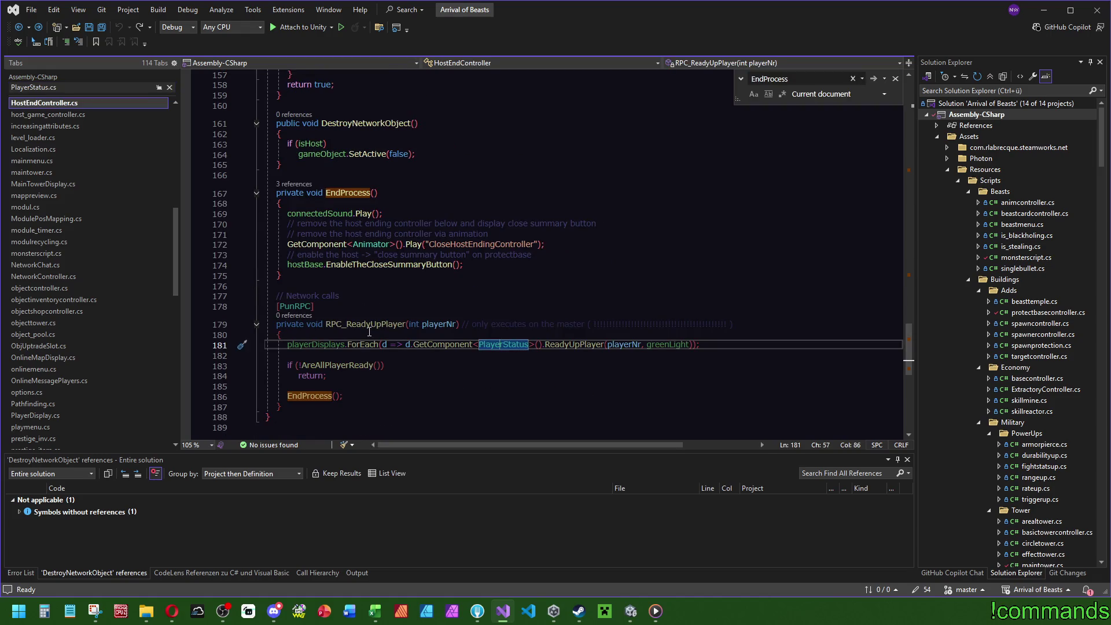
Search HostEndController for the RPC_ReadyUpPlayer and ReadyMeUp methods
double_click(364, 326)
key(ctrl+f)
drag(911, 342, 908, 240)
double_click(353, 113)
key(ctrl+f)
Show EndProcess references and search for EndProcess up to its call in SetupStartActions
scroll(651, 304, up, 4)
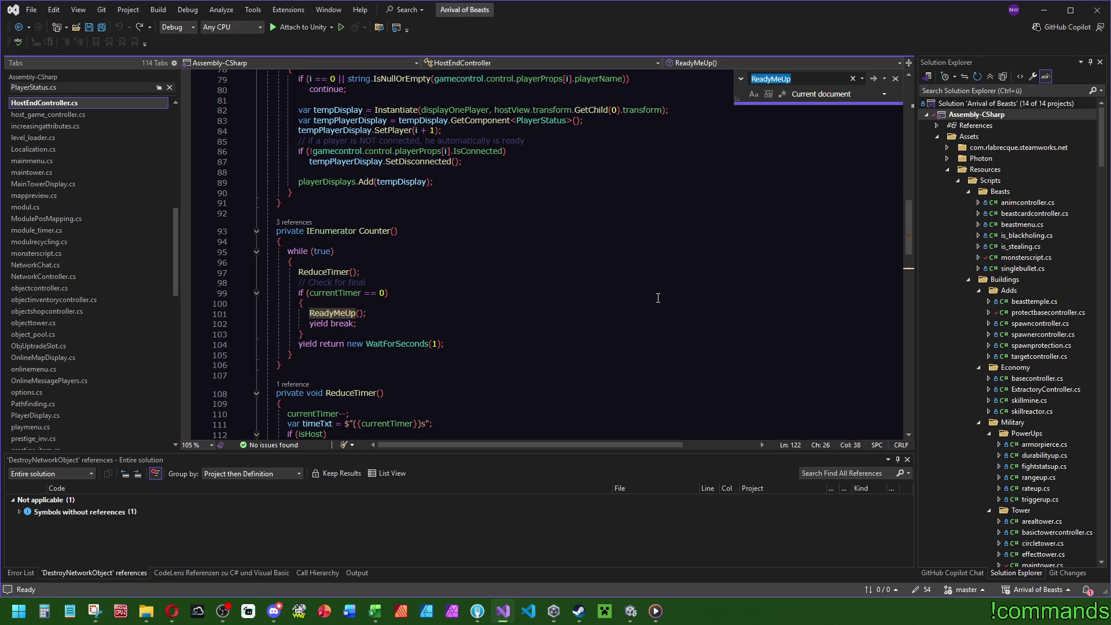
scroll(658, 298, down, 10)
scroll(657, 287, down, 15)
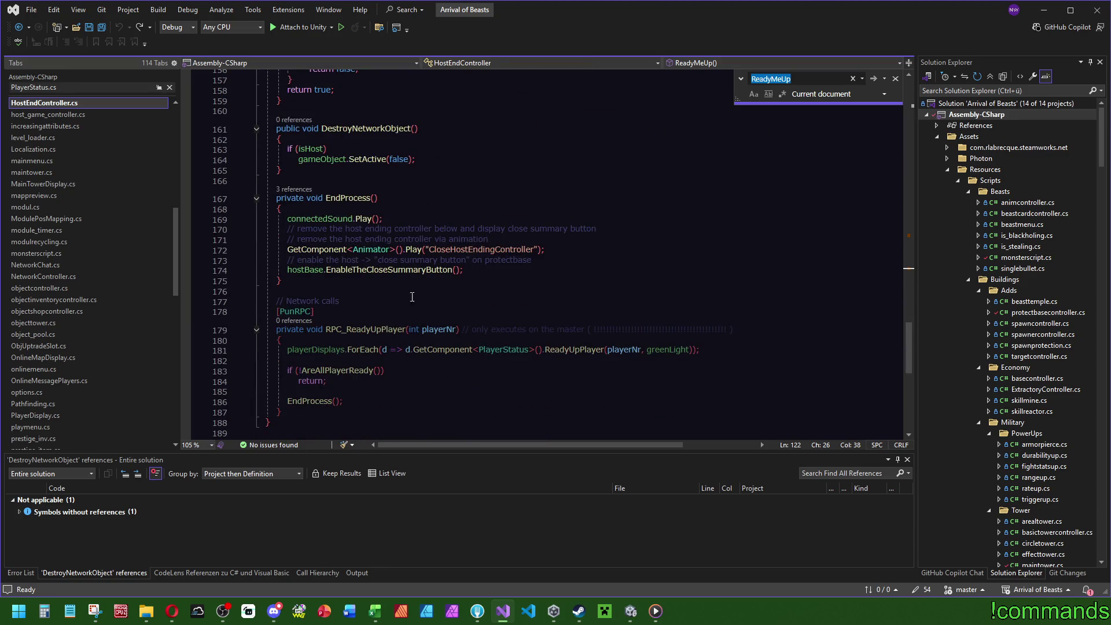
click(301, 189)
click(342, 194)
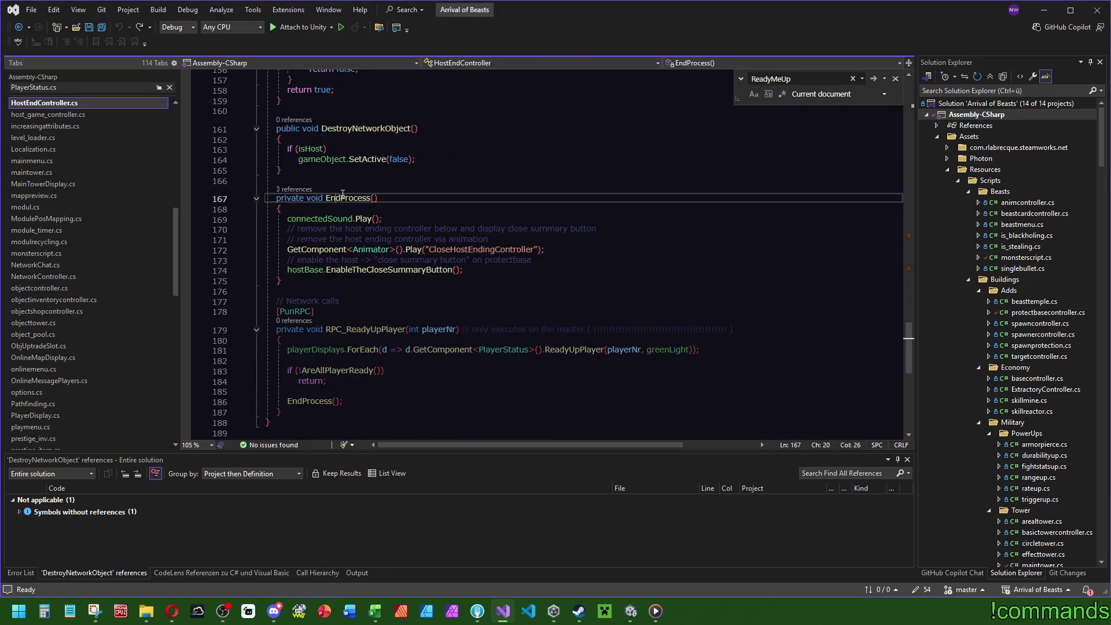
double_click(347, 196)
key(ctrl+f)
mouse_move(913, 323)
mouse_down()
mouse_move(904, 259)
mouse_move(933, 161)
mouse_up()
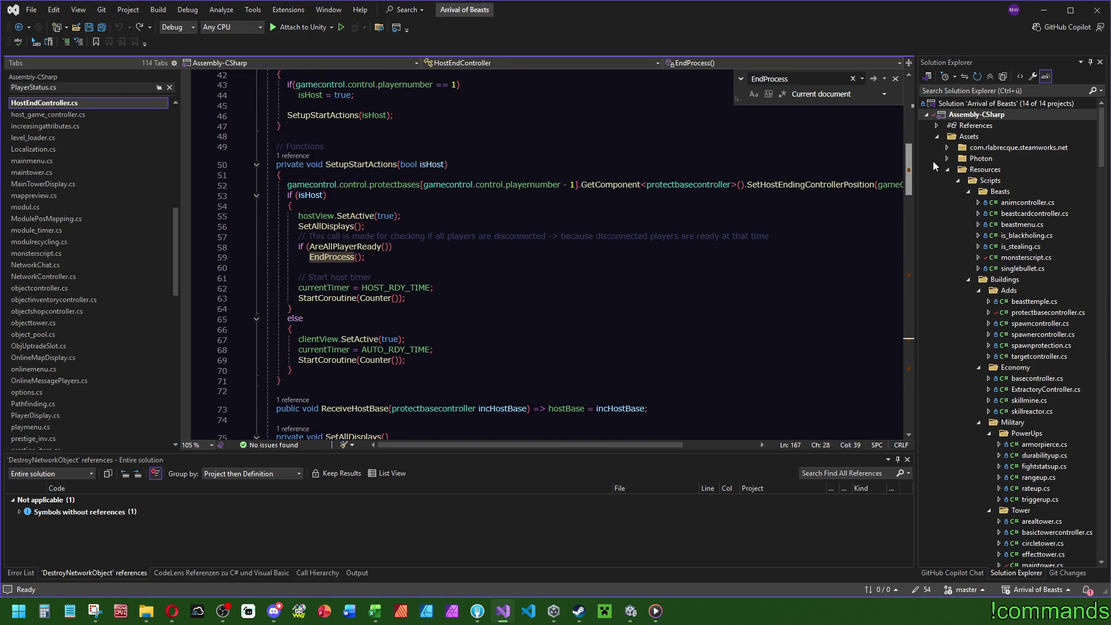
scroll(898, 169, up, 1)
mouse_move(341, 301)
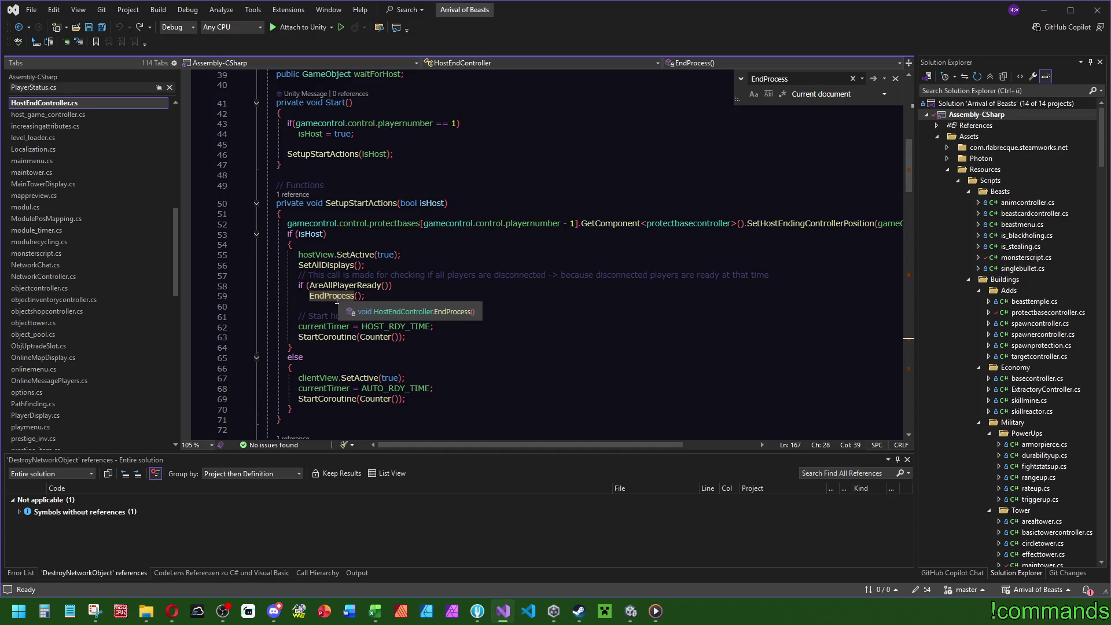
Peek at the SetAllDisplays and AreAllPlayerReady definitions and return to SetupStartActions
click(331, 265)
key(F12)
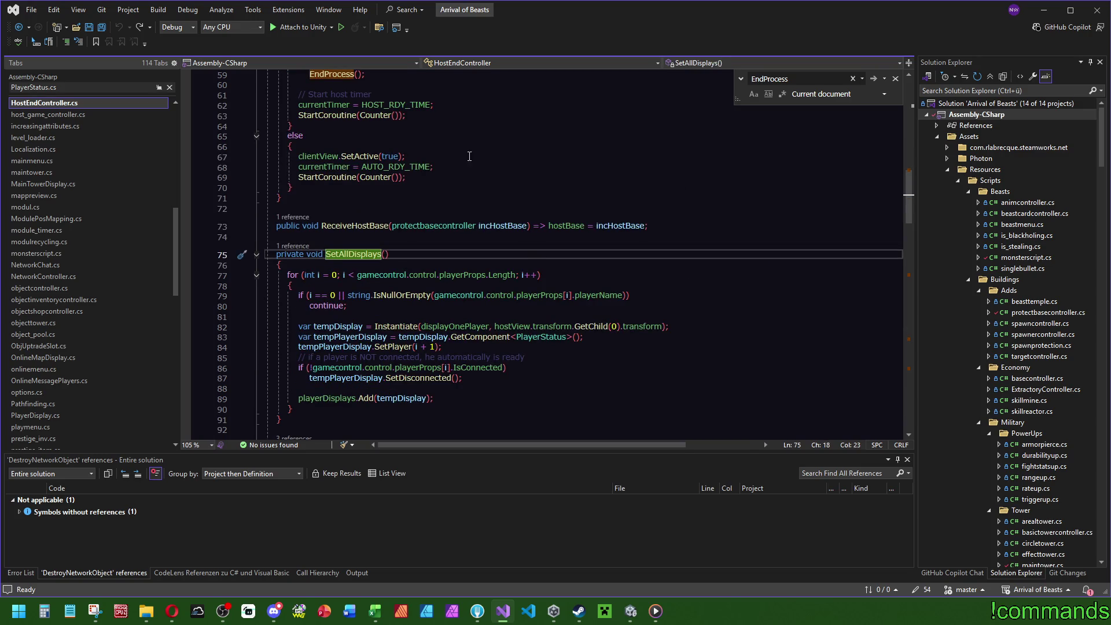
key(ctrl+minus)
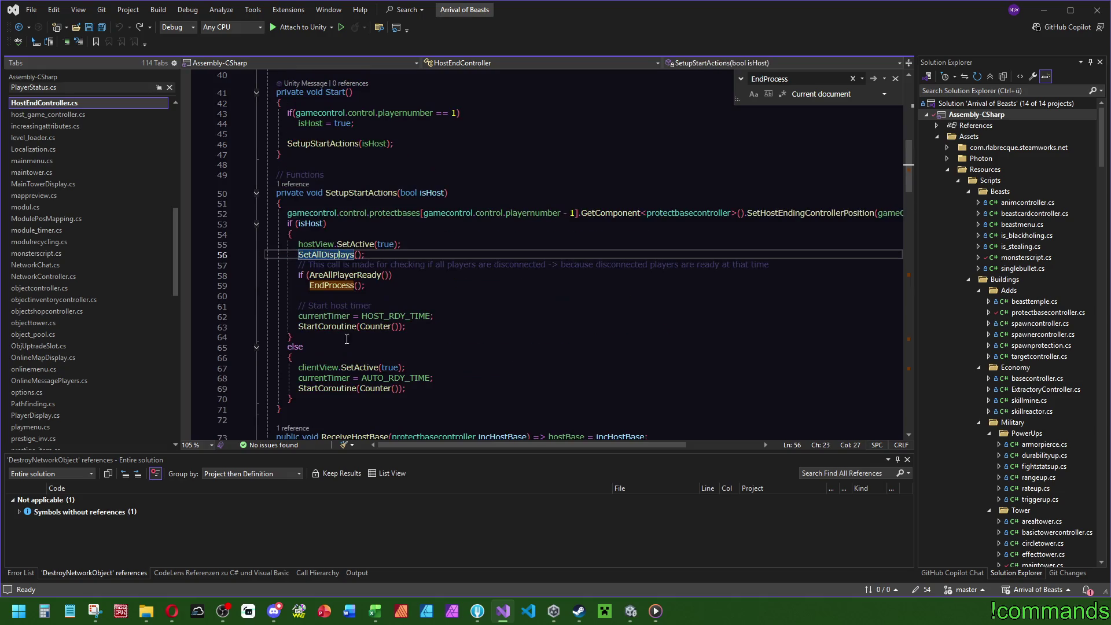
key(Down)
key(Down)
key(F12)
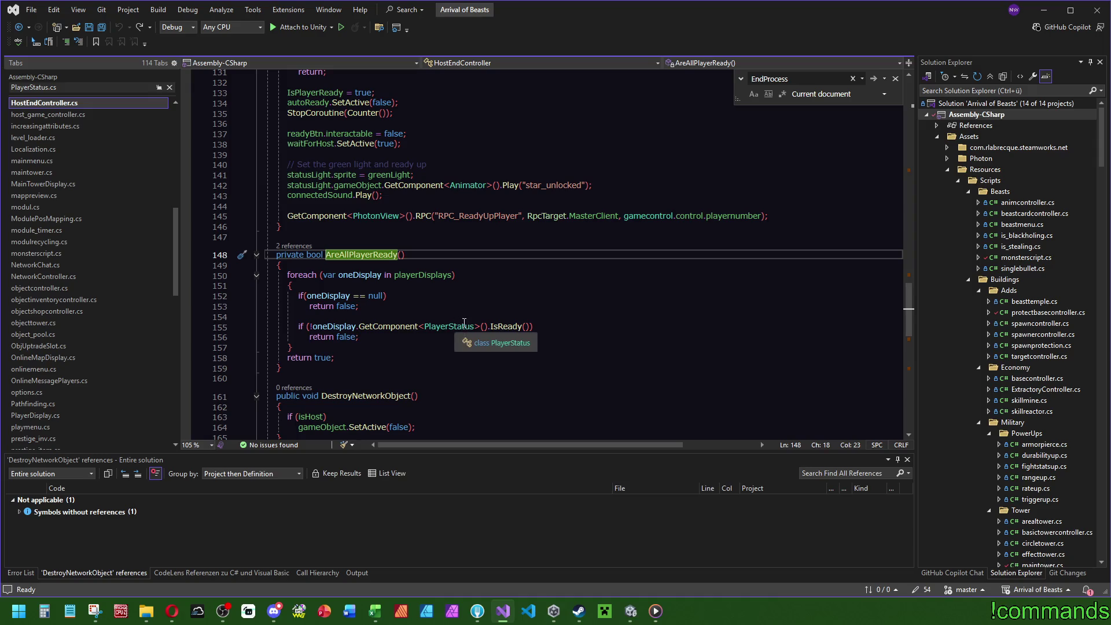
key(ctrl+minus)
Jump repeatedly between the EndProcess call on line 59 and its definition
key(Down)
key(F12)
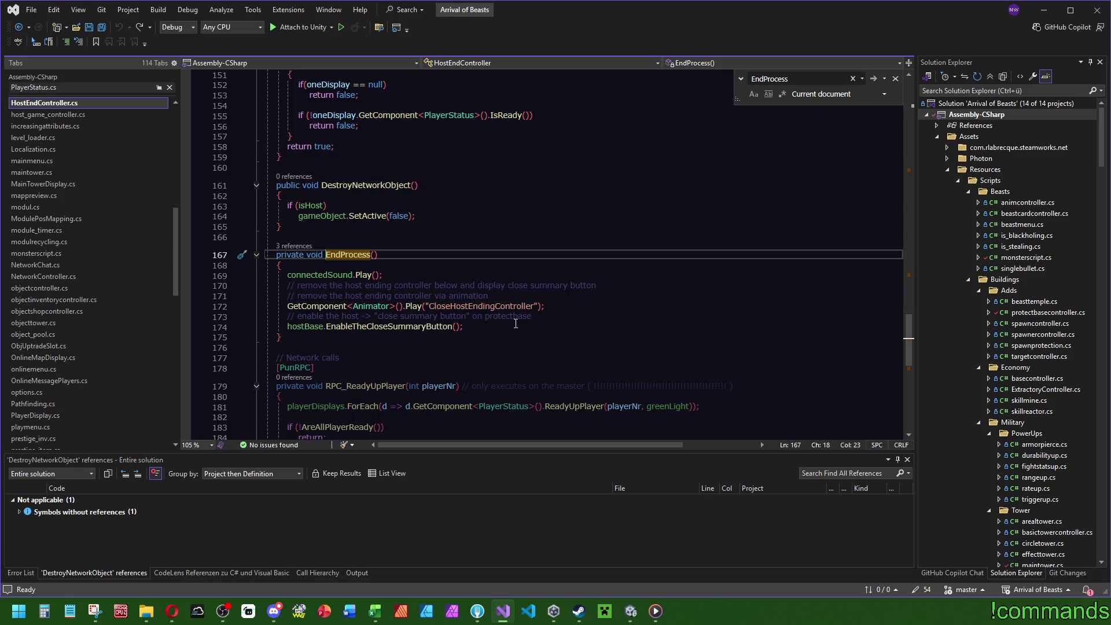
click(582, 256)
key(ctrl+minus)
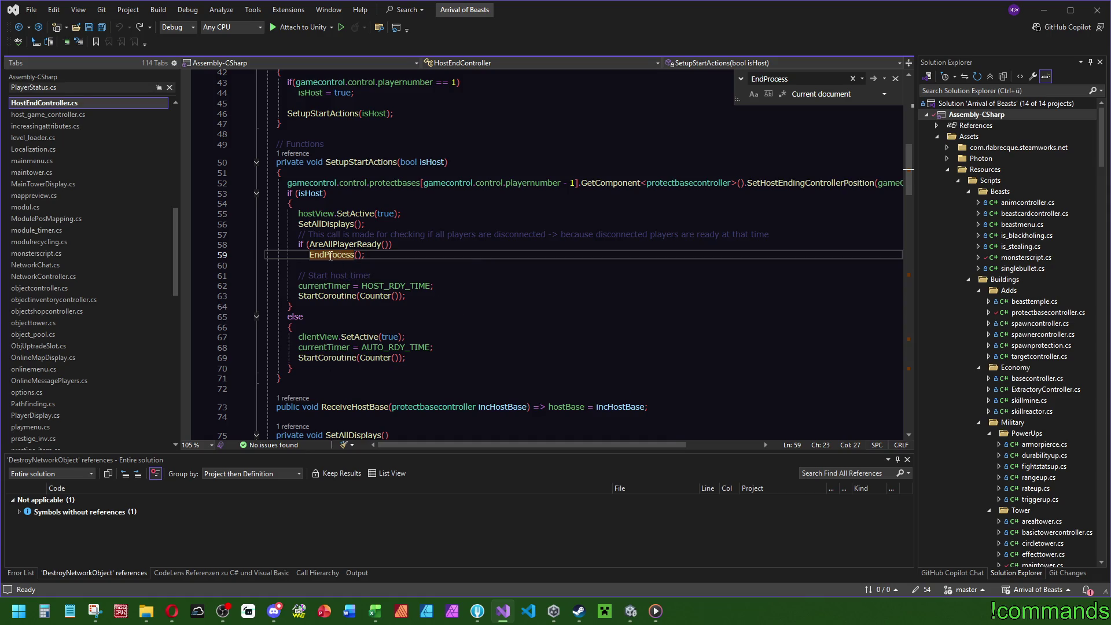
key(F12)
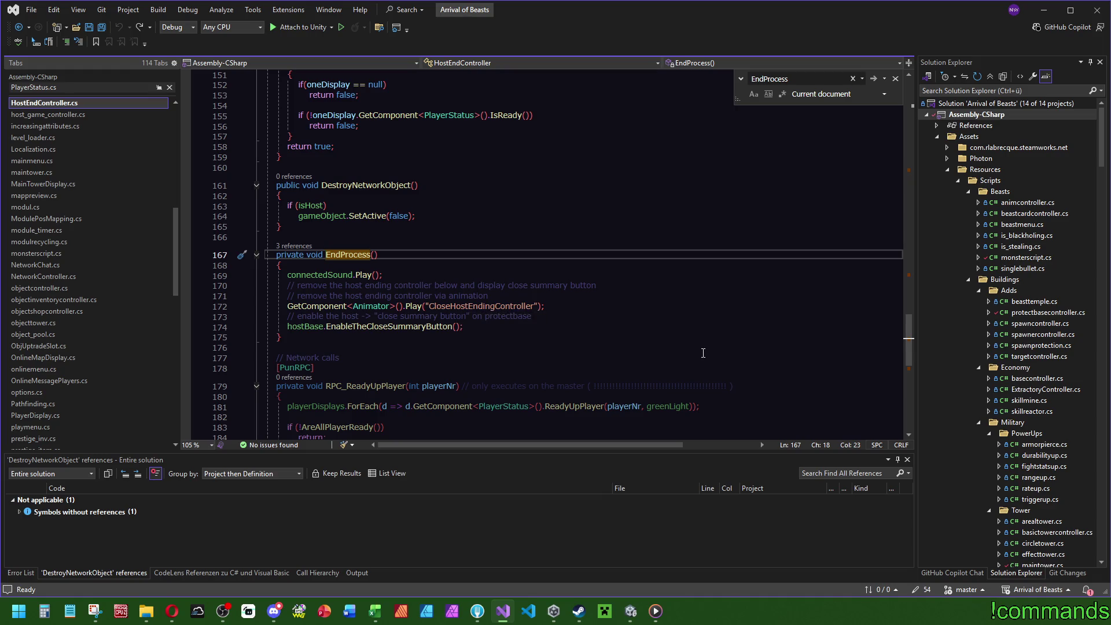
key(ctrl+minus)
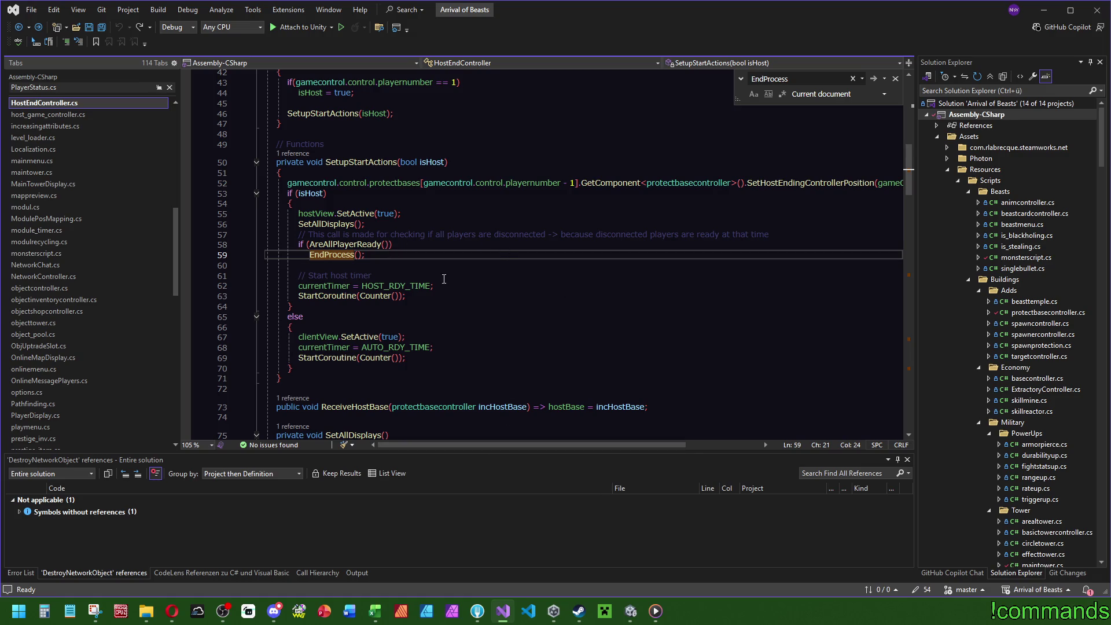
key(F12)
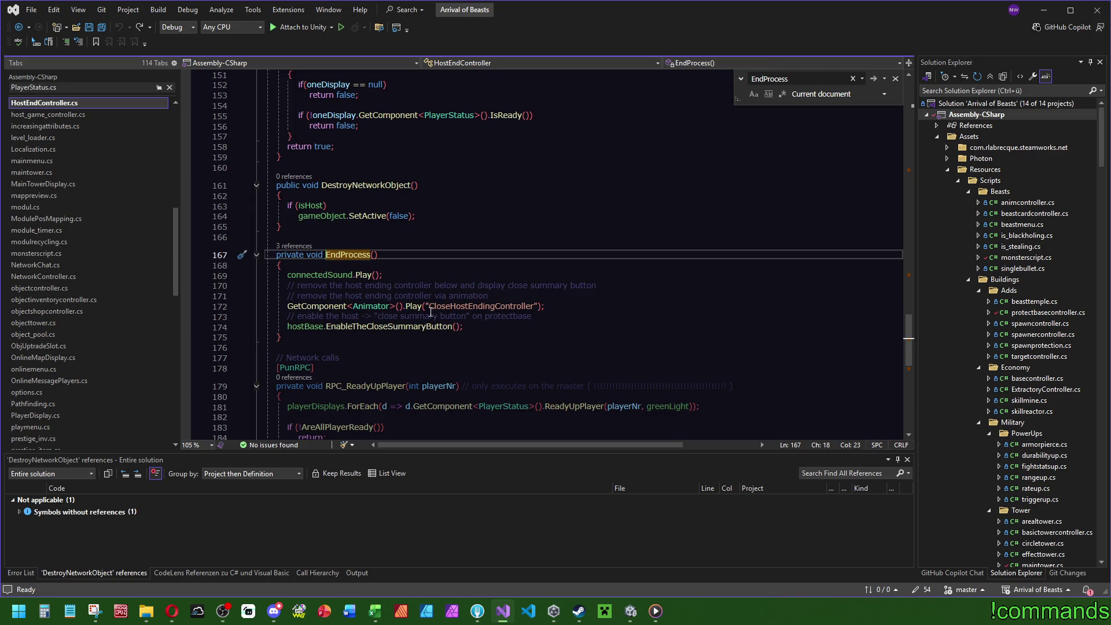
key(ctrl+minus)
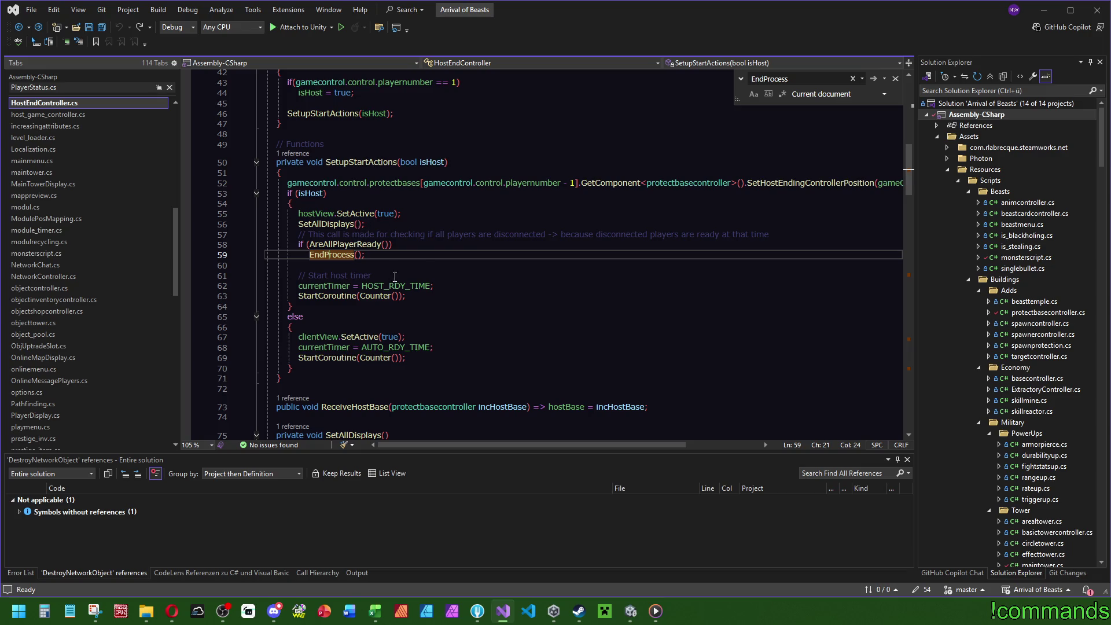
Recheck AreAllPlayerReady, then settle on the EndProcess definition at line 167
ctrl+click(353, 244)
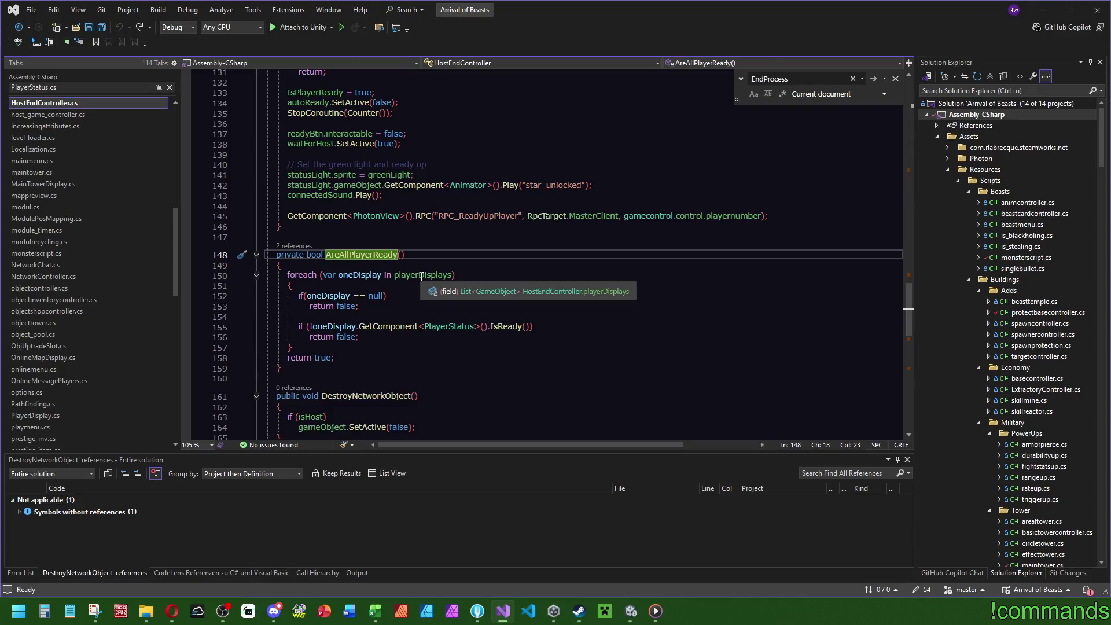
key(ctrl+minus)
ctrl+click(346, 265)
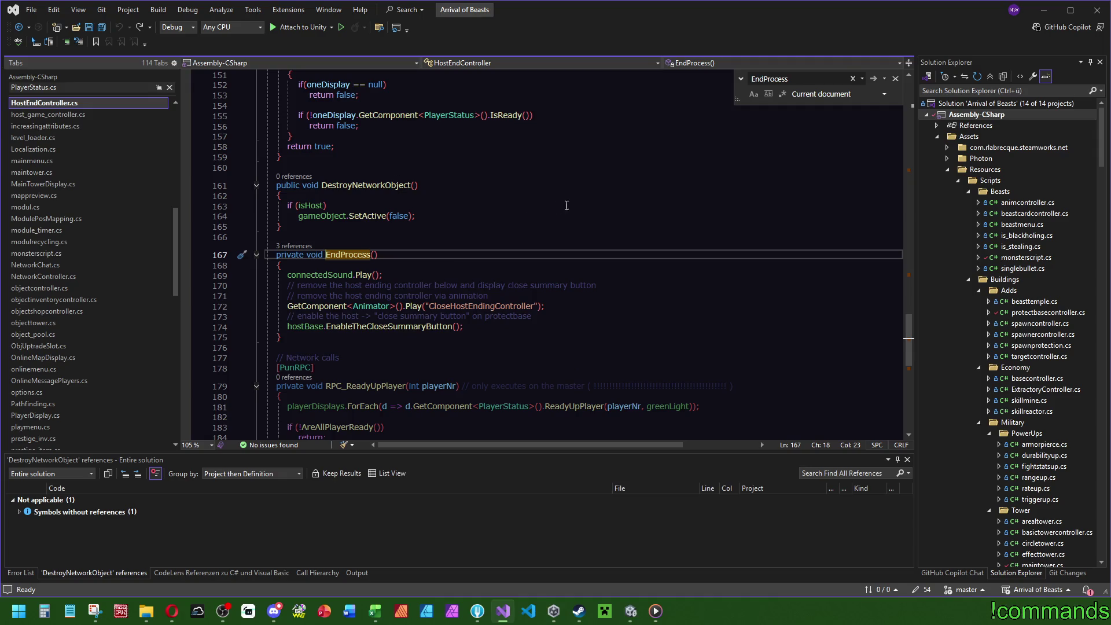
key(ctrl+minus)
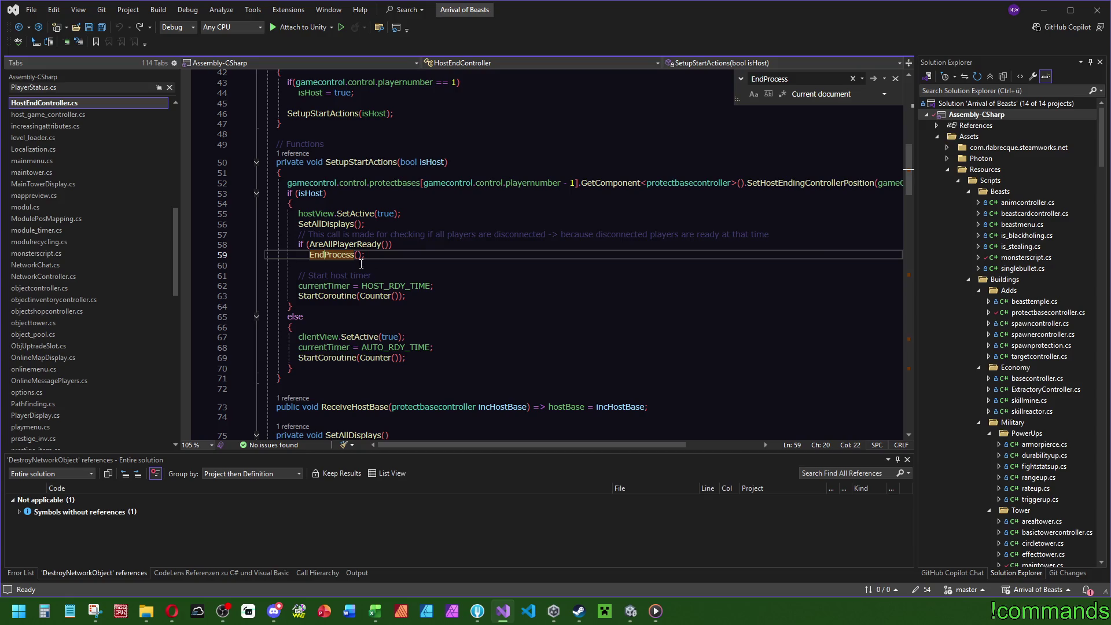
key(F12)
scroll(557, 322, down, 2)
scroll(558, 321, up, 1)
scroll(557, 322, up, 2)
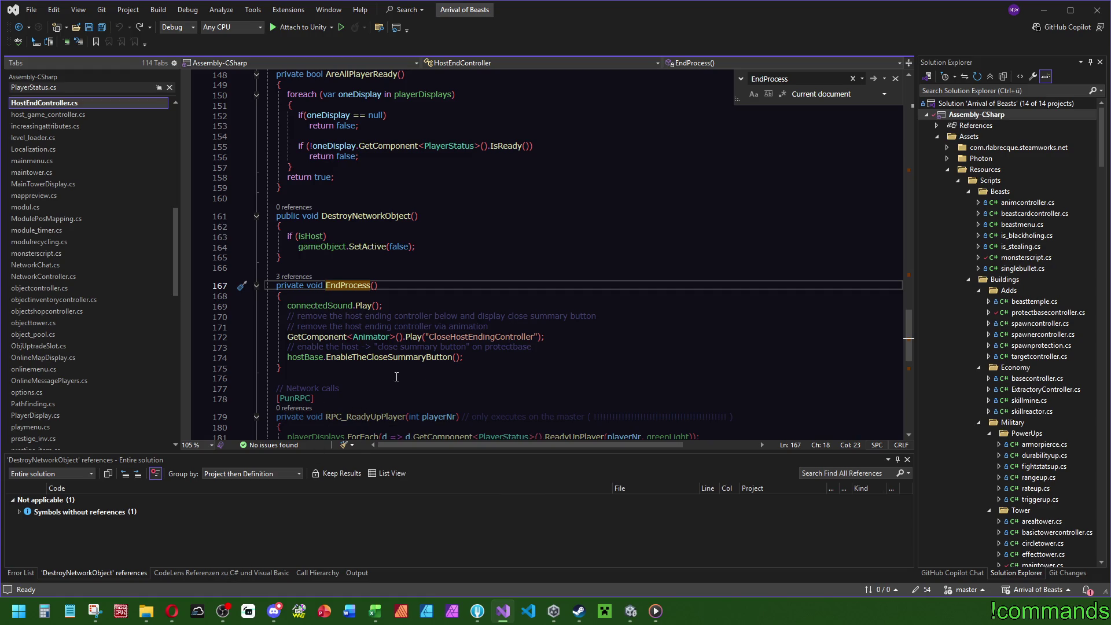
scroll(481, 387, up, 5)
scroll(481, 387, up, 20)
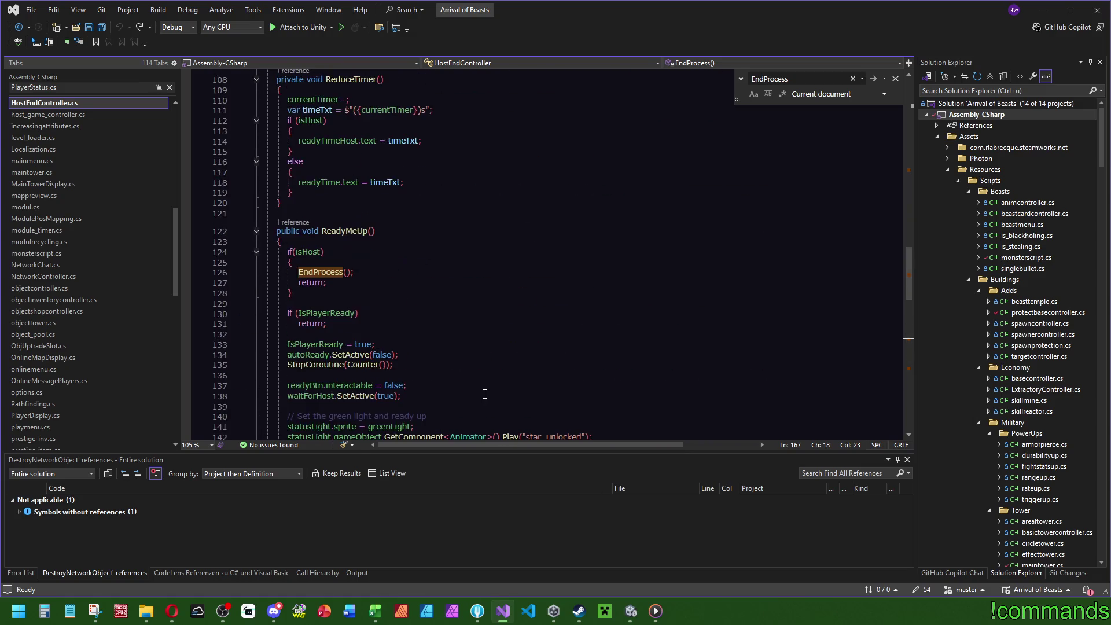
scroll(485, 394, up, 9)
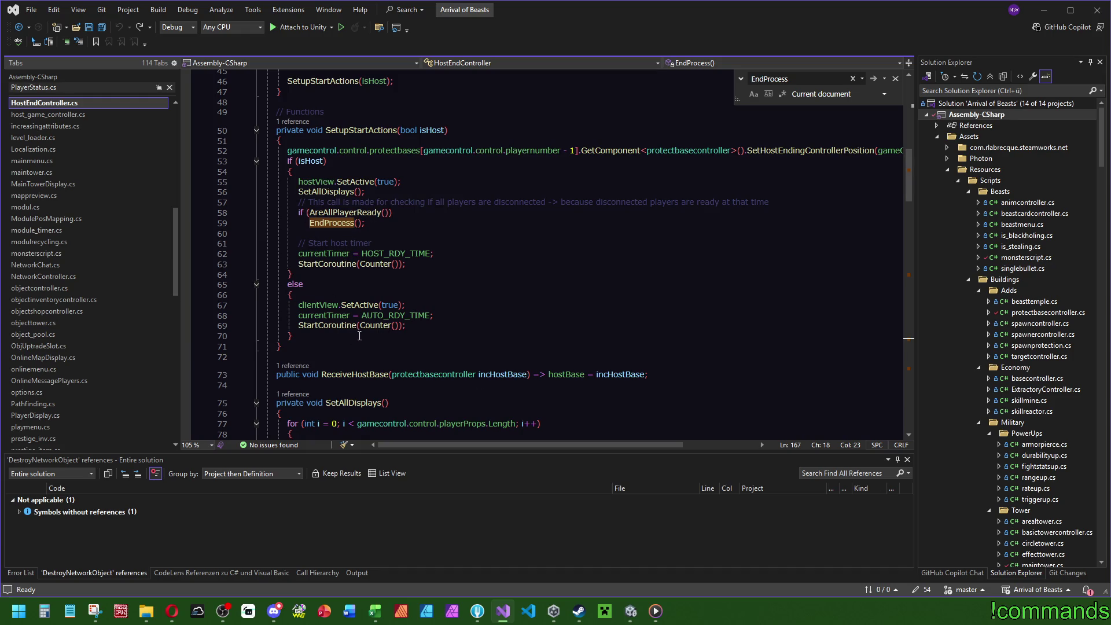
mouse_move(908, 176)
mouse_down()
mouse_move(918, 258)
mouse_move(908, 367)
mouse_move(917, 287)
mouse_up()
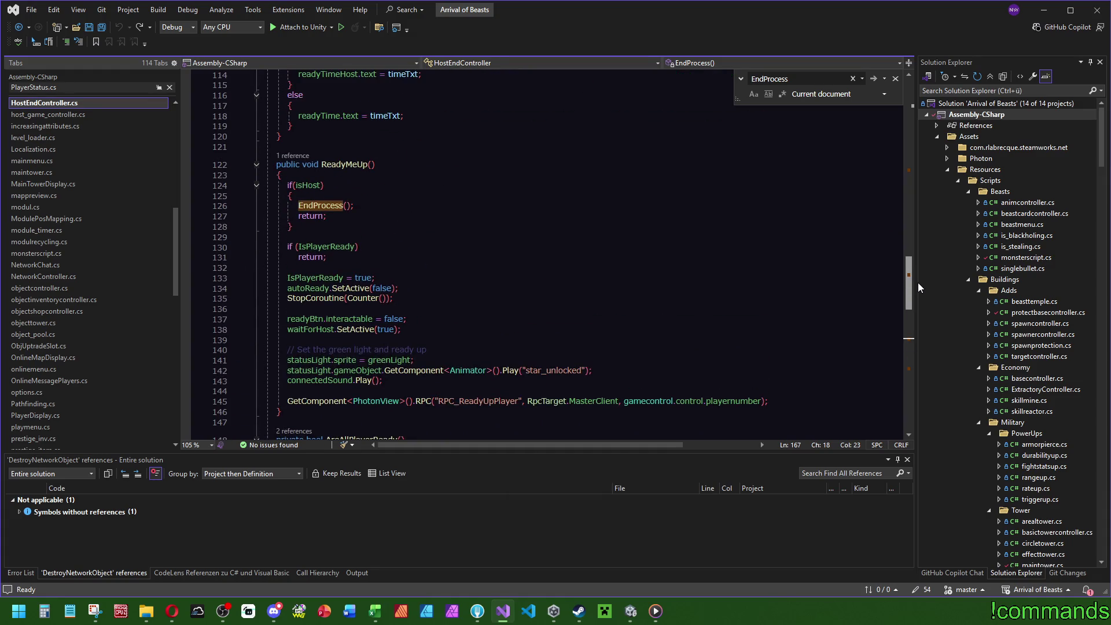
mouse_move(914, 283)
mouse_down()
mouse_move(907, 175)
mouse_move(907, 265)
mouse_up()
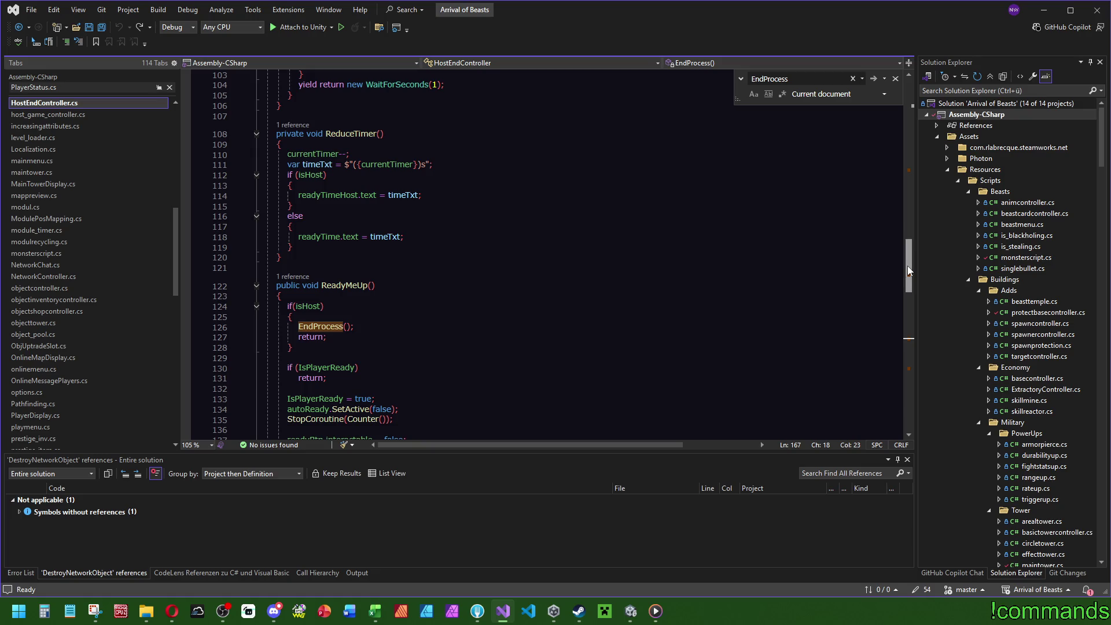
click(284, 277)
double_click(317, 245)
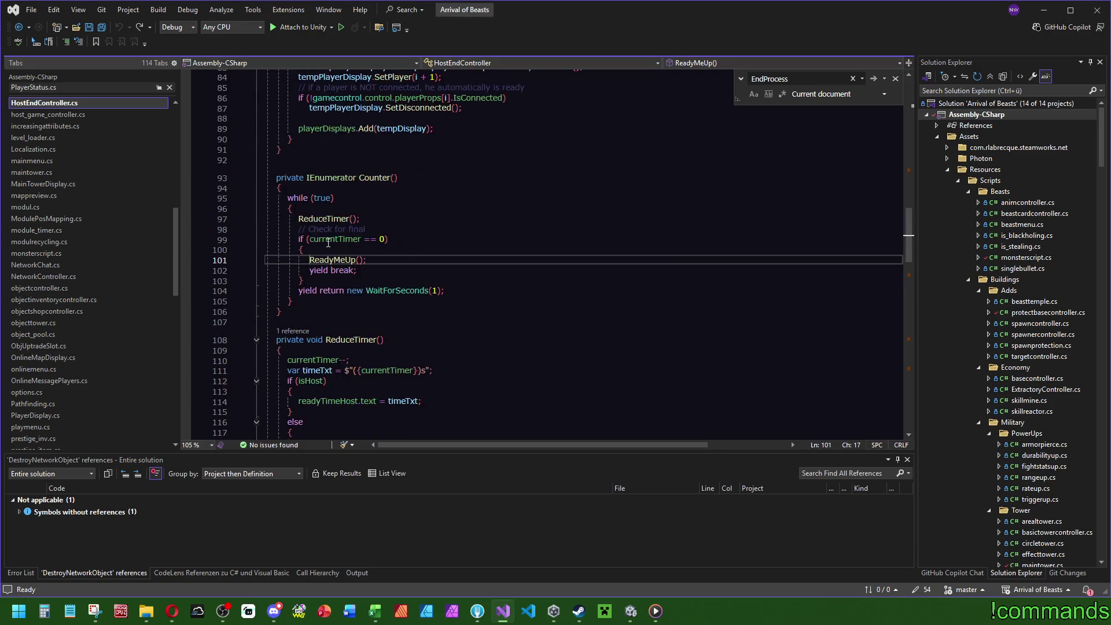
scroll(406, 262, up, 12)
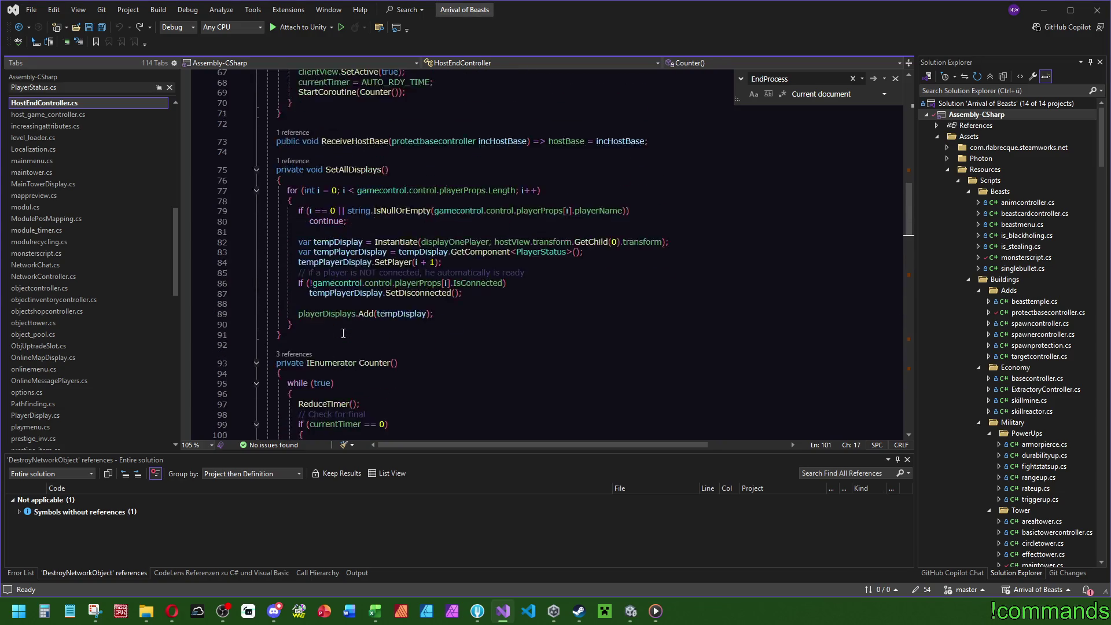
scroll(361, 365, down, 9)
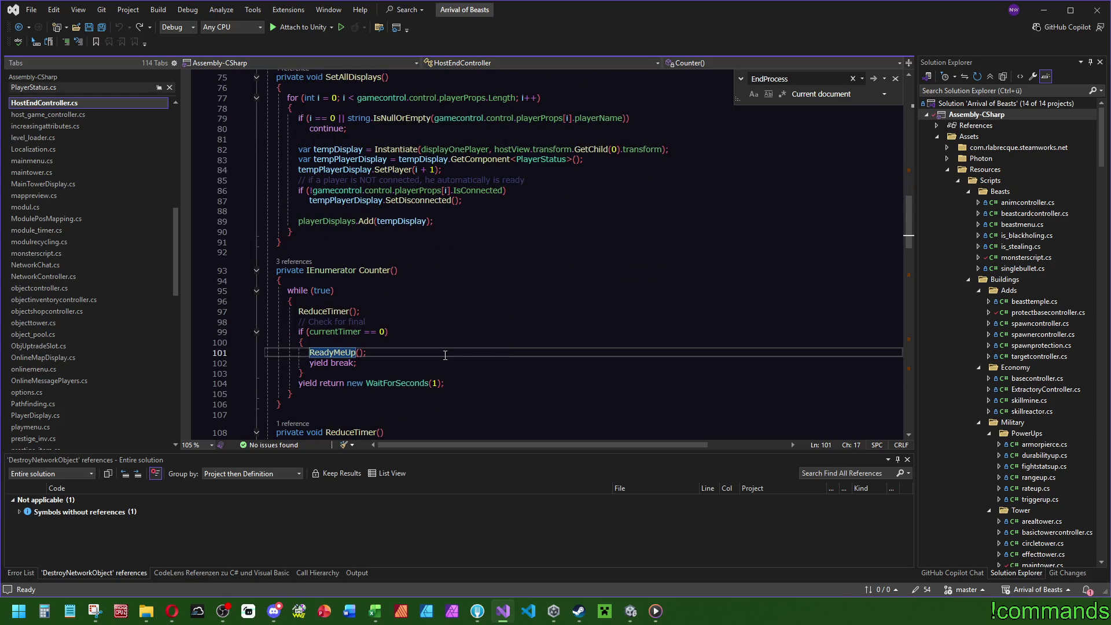
scroll(556, 356, up, 12)
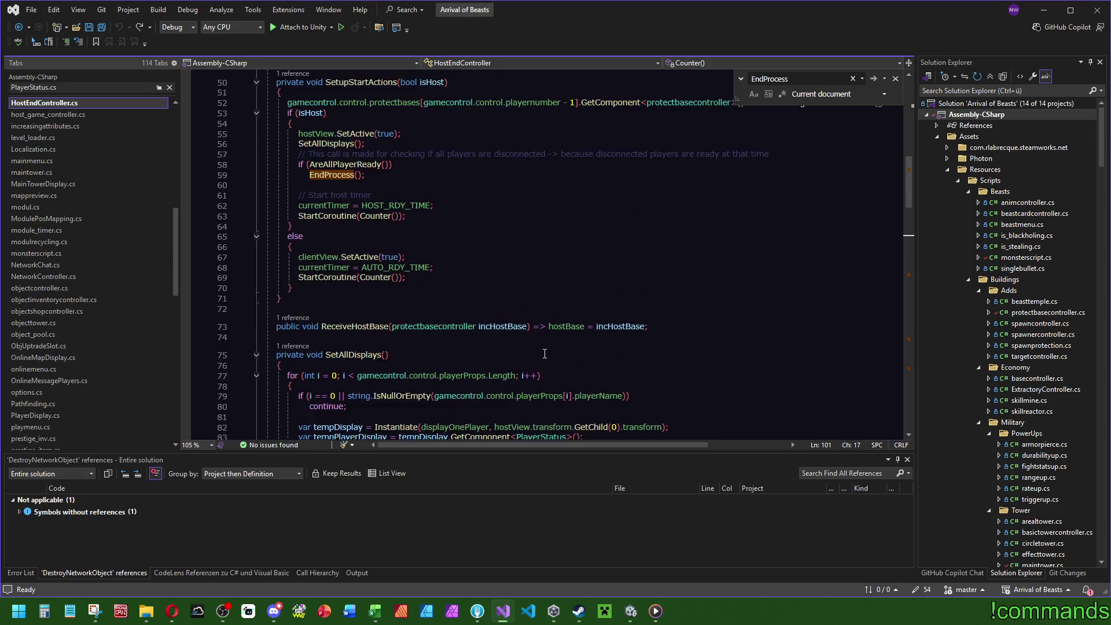
scroll(555, 356, up, 1)
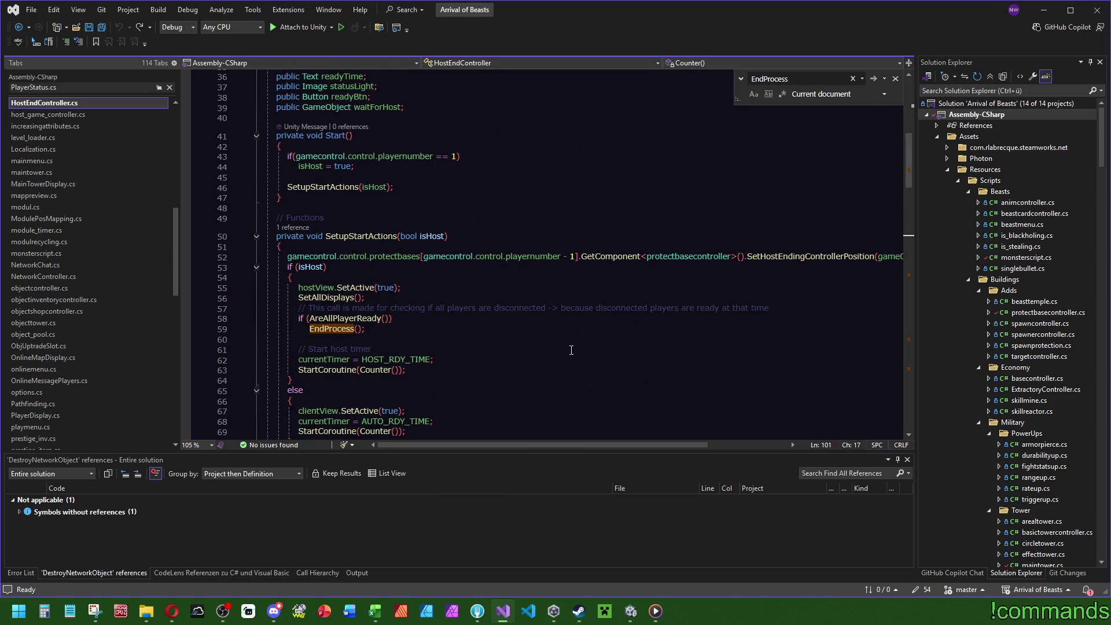
click(558, 356)
scroll(558, 356, up, 12)
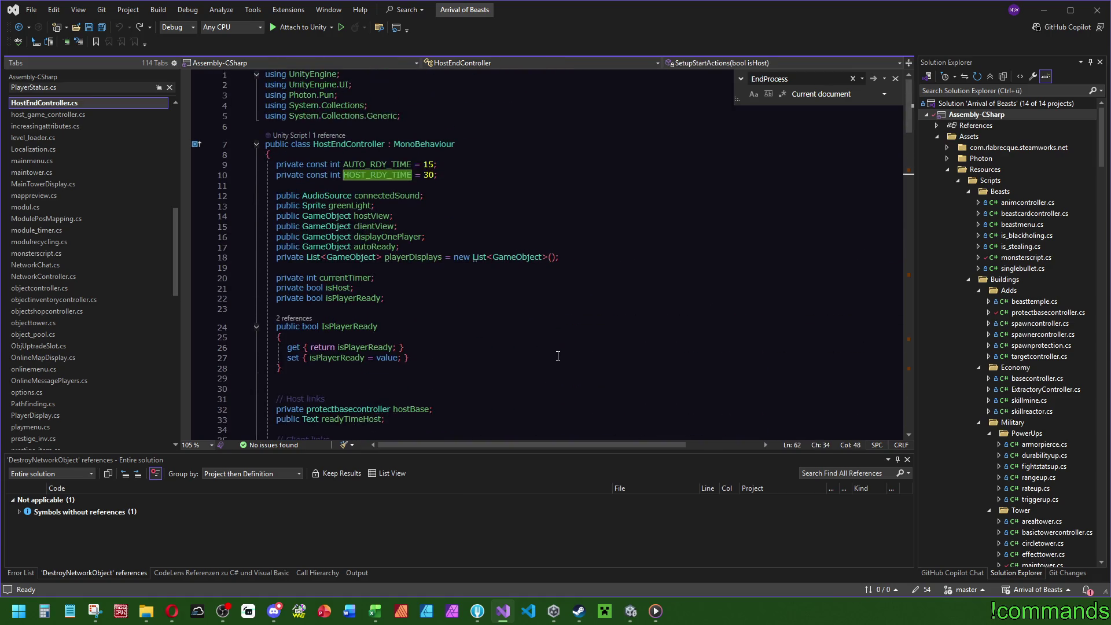
mouse_move(906, 105)
mouse_down()
mouse_move(916, 221)
mouse_move(914, 193)
mouse_move(769, 257)
mouse_up()
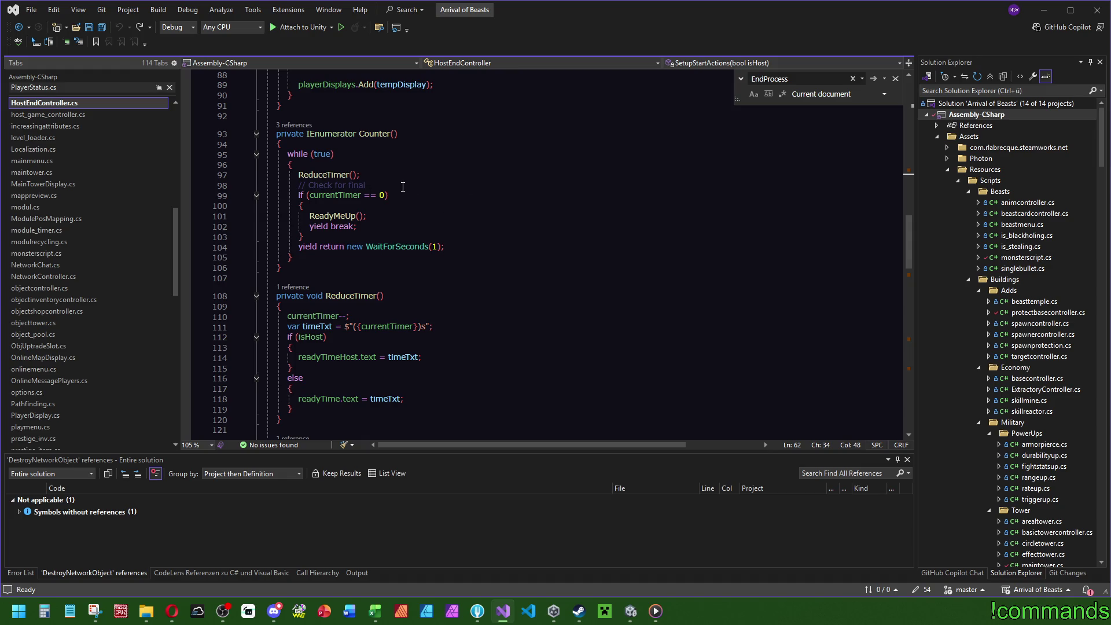
click(360, 197)
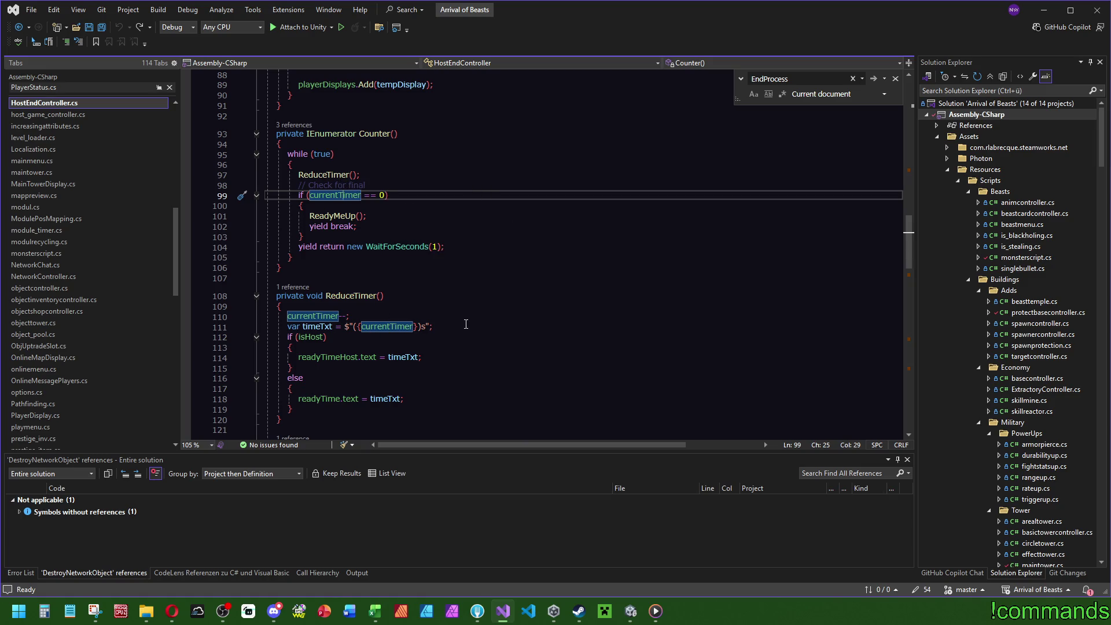
scroll(471, 315, up, 10)
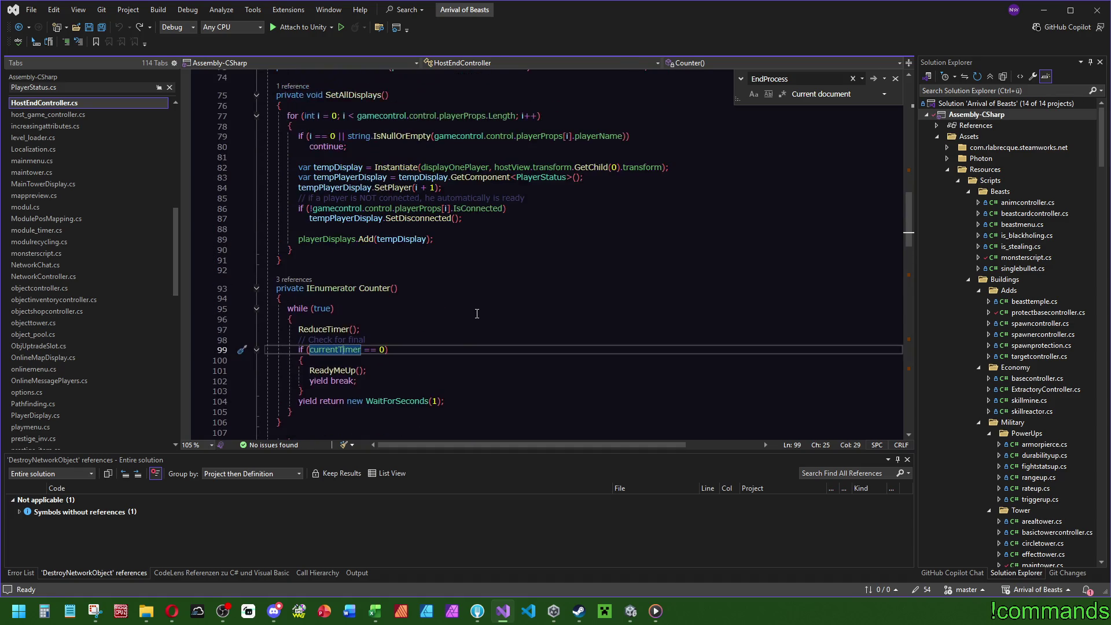
scroll(478, 313, up, 6)
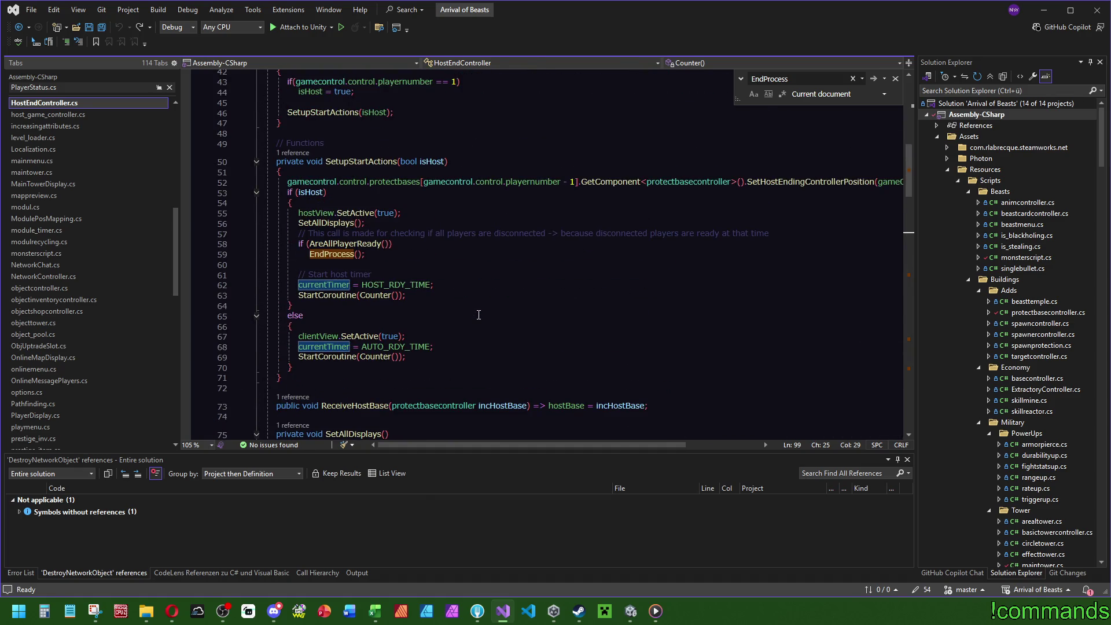
scroll(479, 315, up, 4)
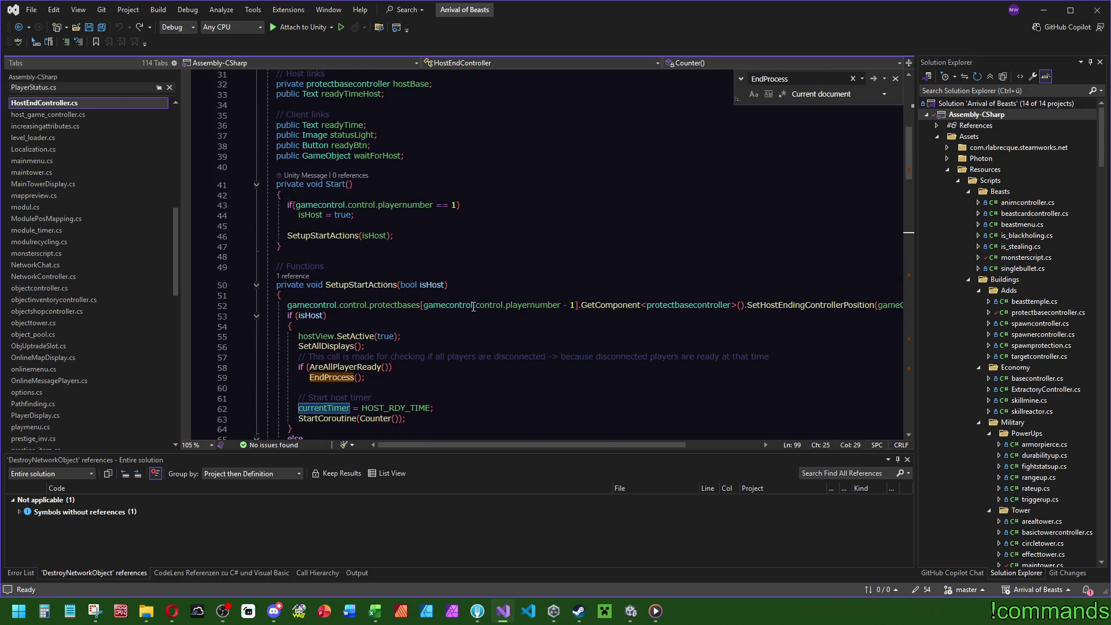
scroll(478, 317, down, 3)
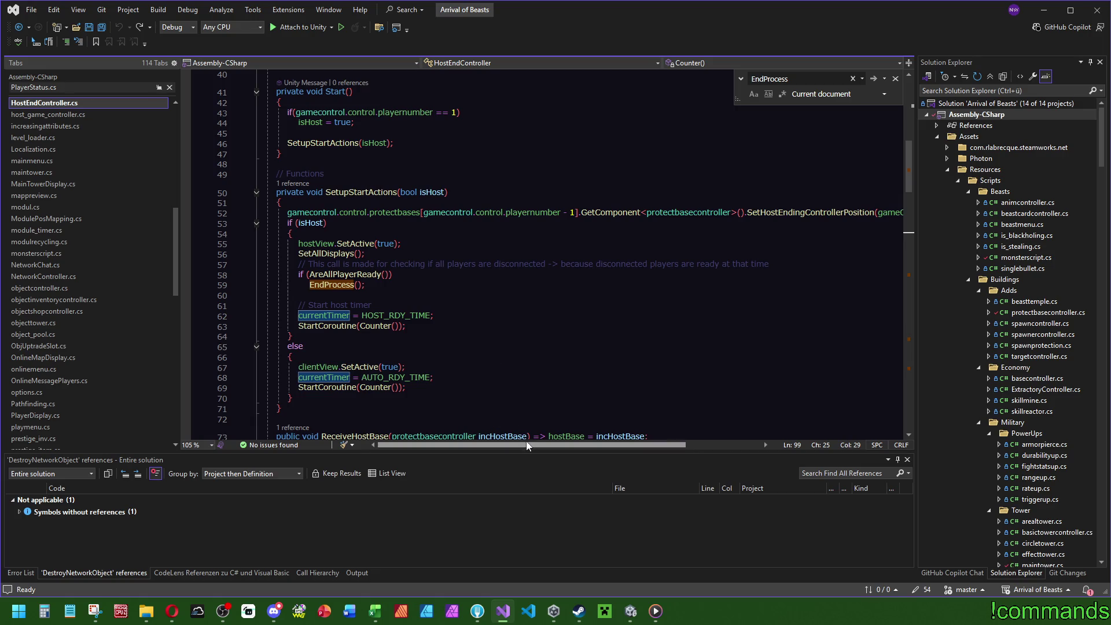
ctrl+click(810, 212)
key(ctrl+minus)
scroll(526, 438, right, 5)
scroll(526, 438, left, 5)
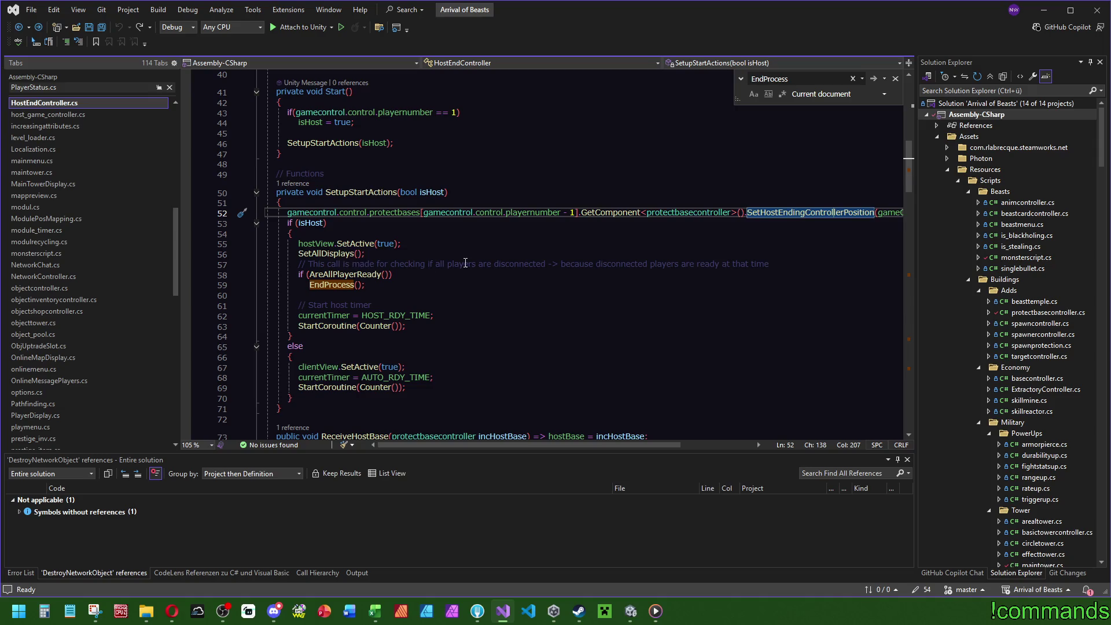
scroll(460, 267, down, 1)
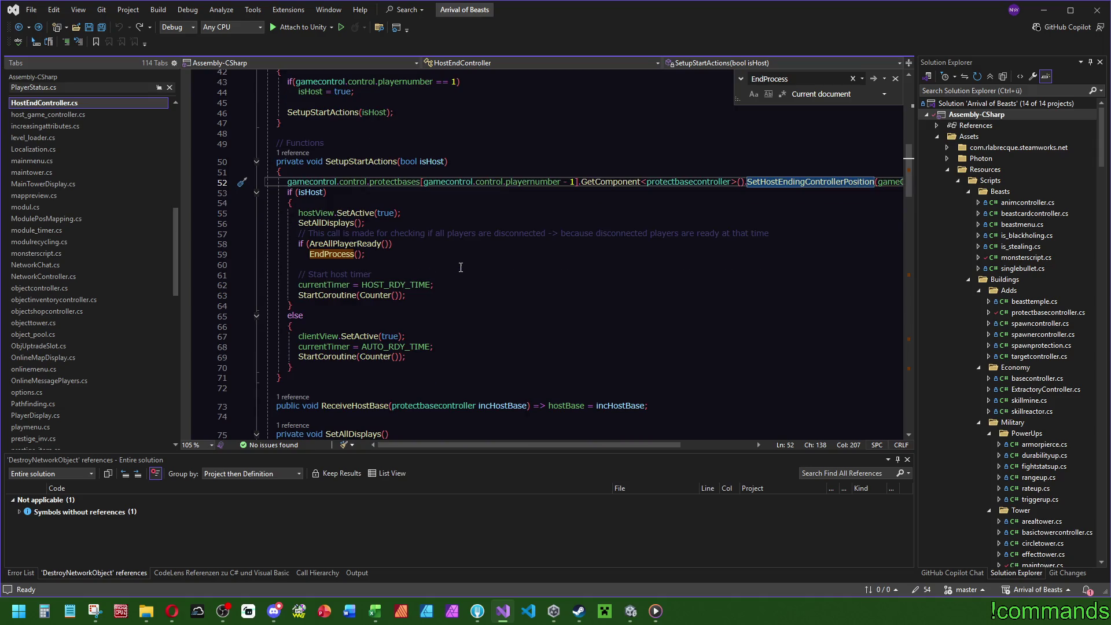
Go to the AreAllPlayerReady definition, highlight its IsReady check, and return
click(365, 243)
key(F12)
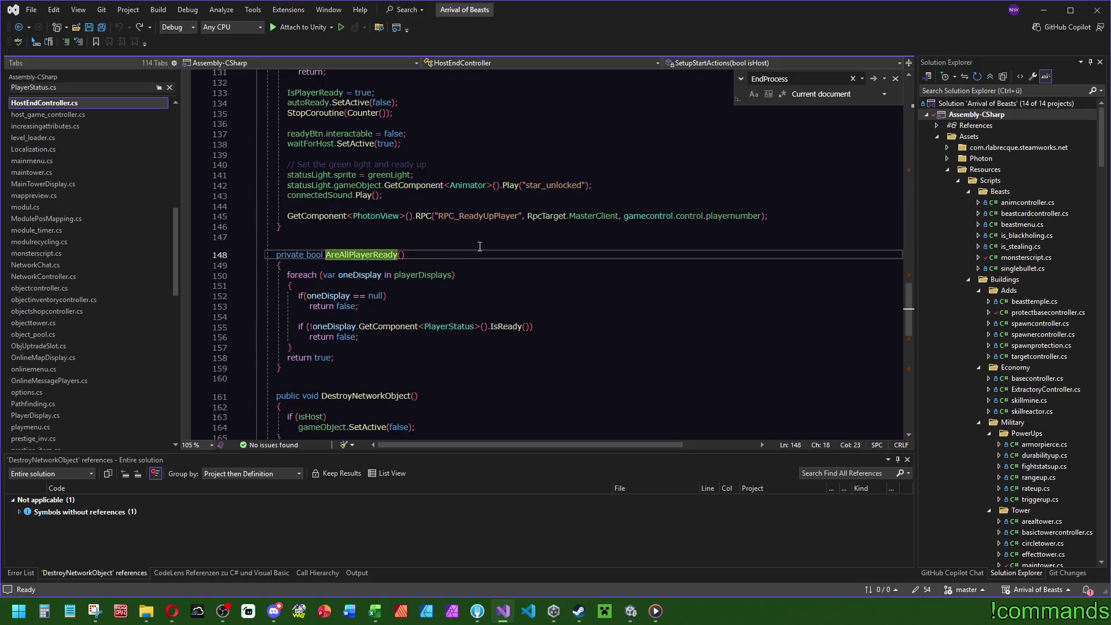
click(504, 326)
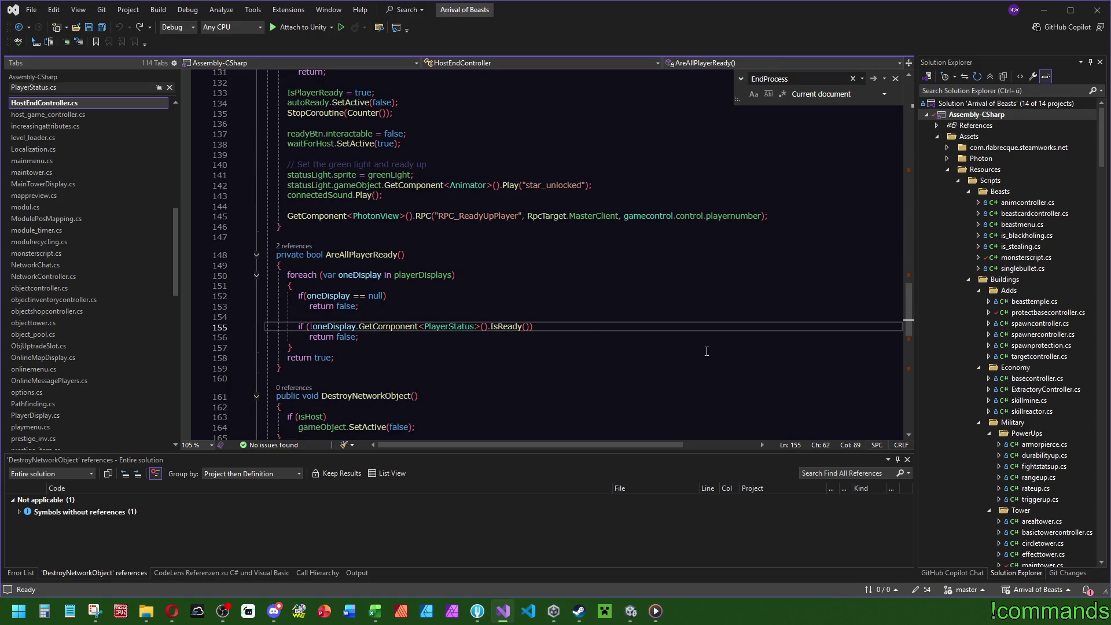
key(ctrl+minus)
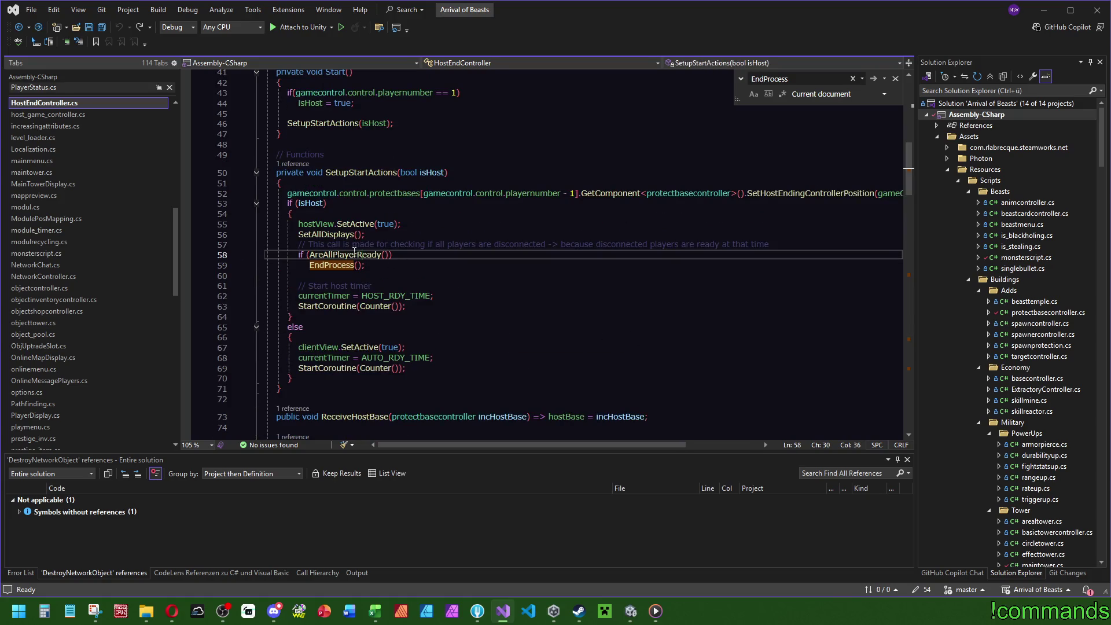
Examine SetAllDisplays' tempDisplay and playerProps uses, then open SetPlayer in PlayerStatus
key(Up)
key(Up)
key(F12)
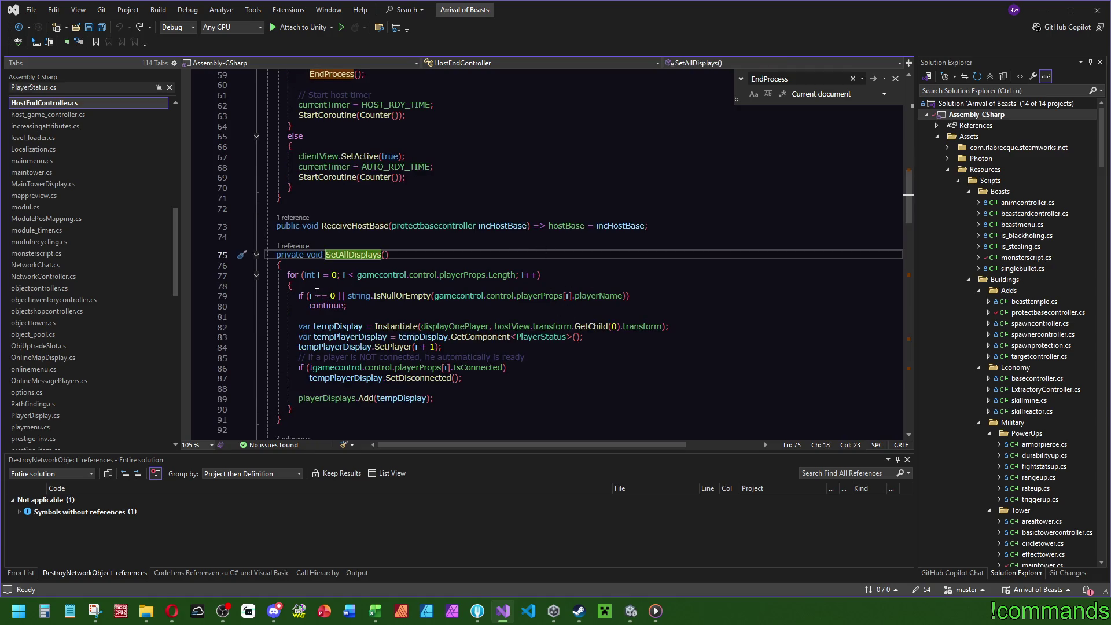
click(343, 327)
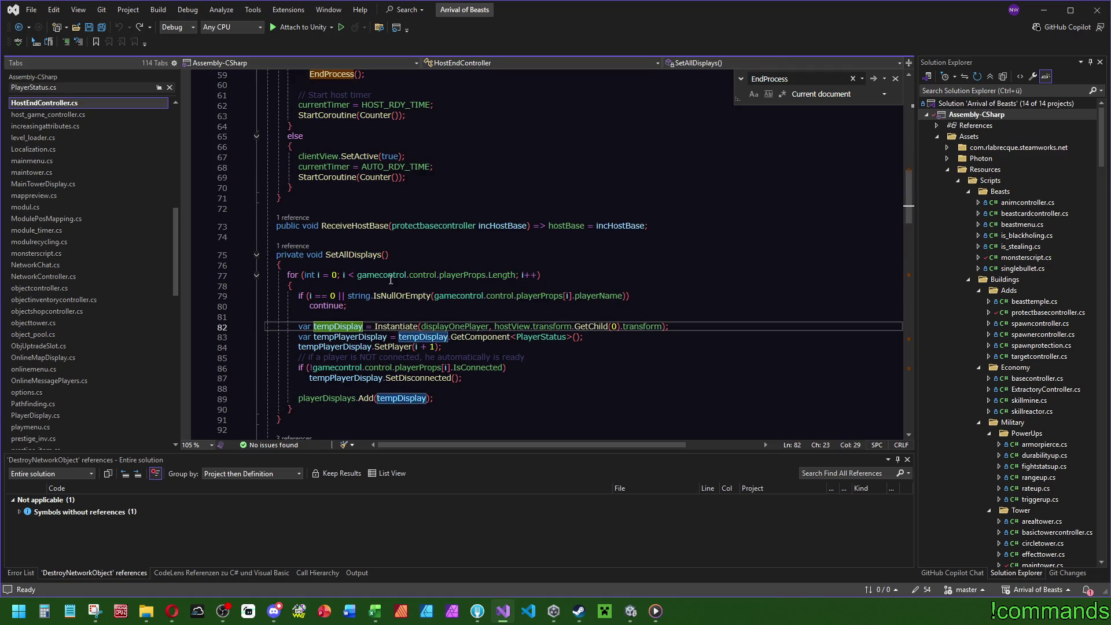
click(468, 274)
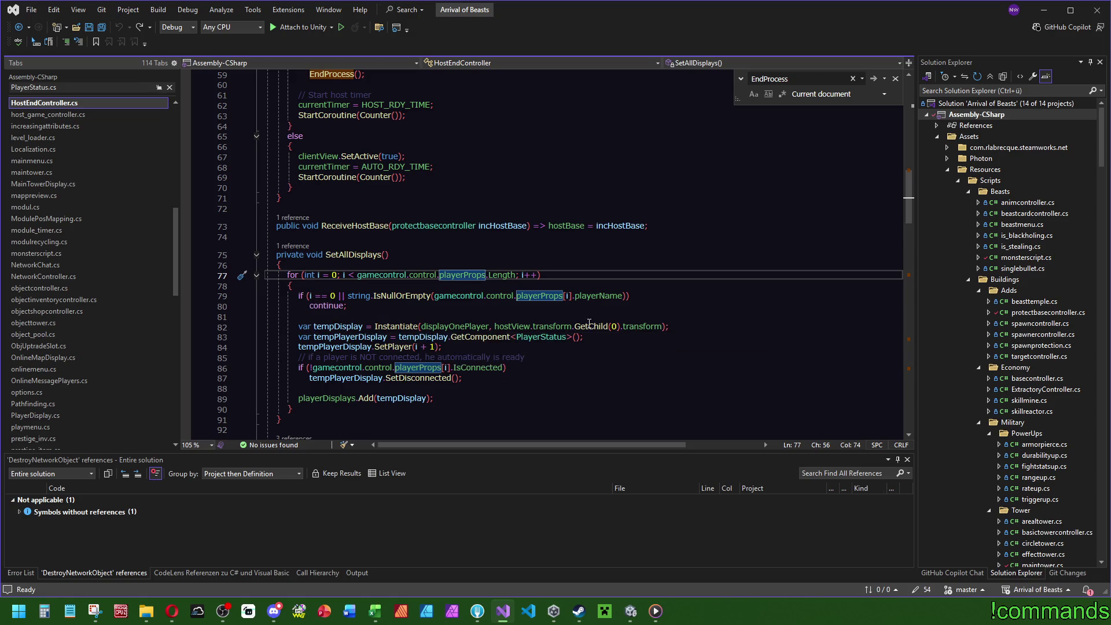
click(335, 347)
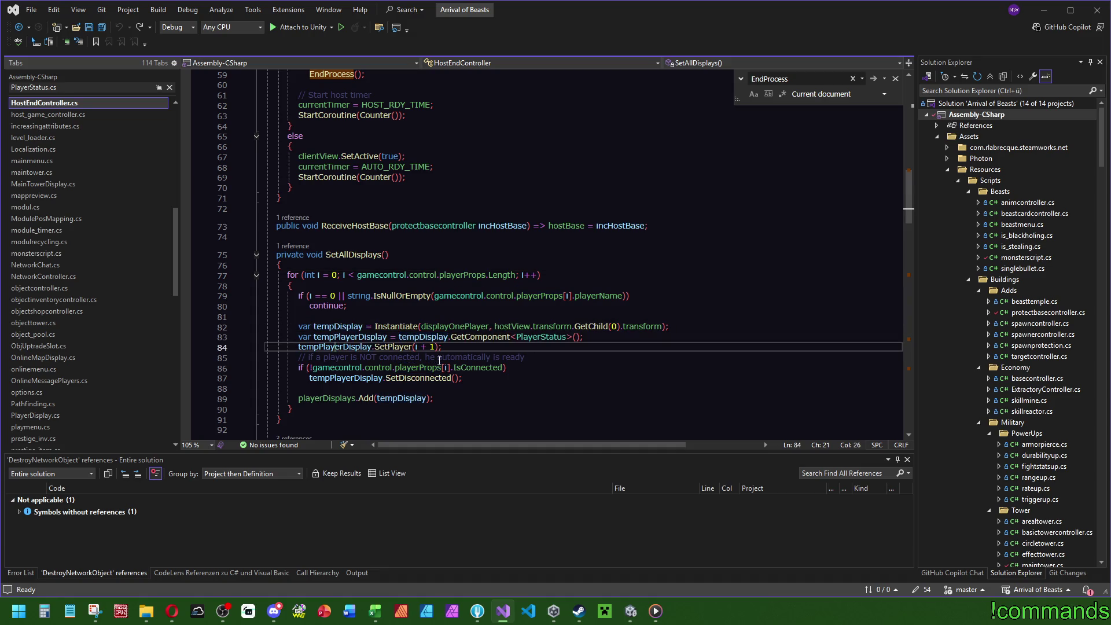
ctrl+click(393, 347)
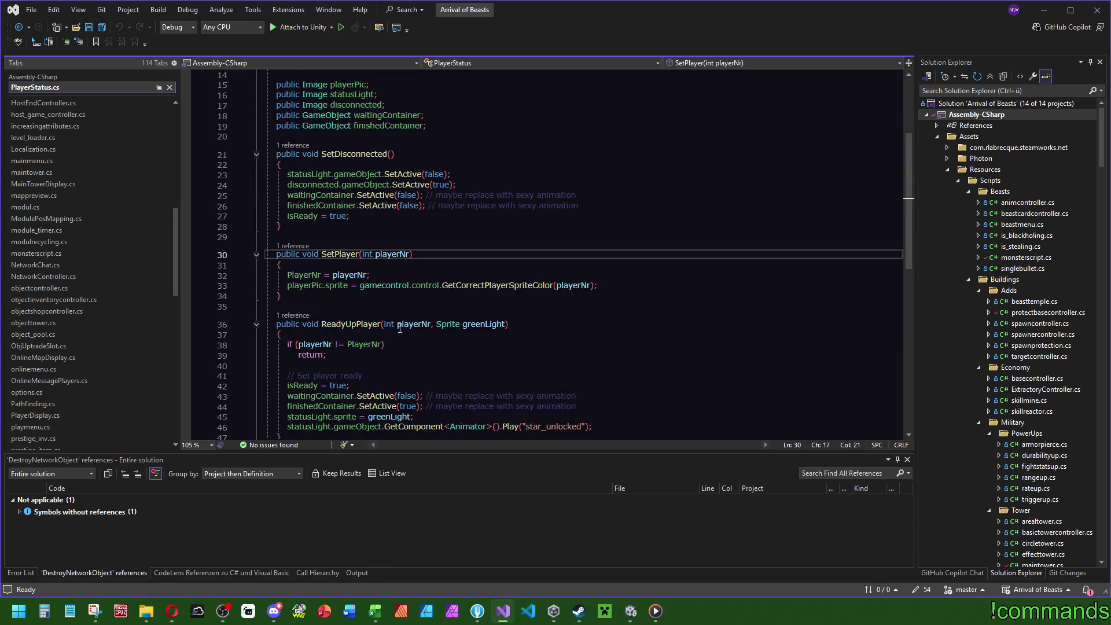
Check the GetCorrectPlayerSpriteColor call, then navigate back to HostEndController's SetupStartActions
click(506, 285)
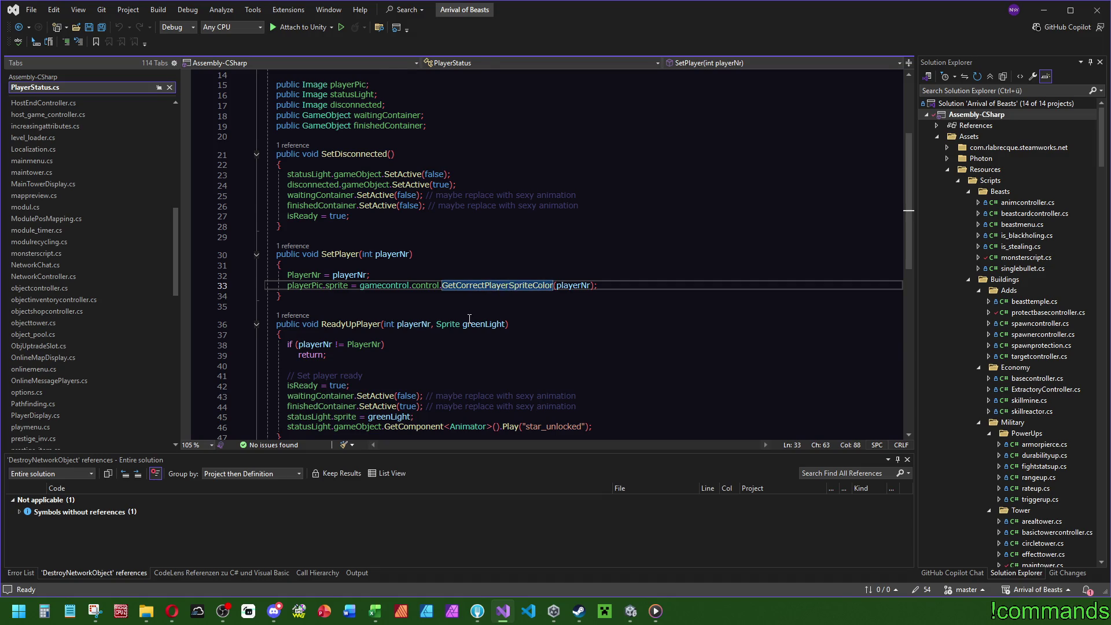
key(ctrl+minus)
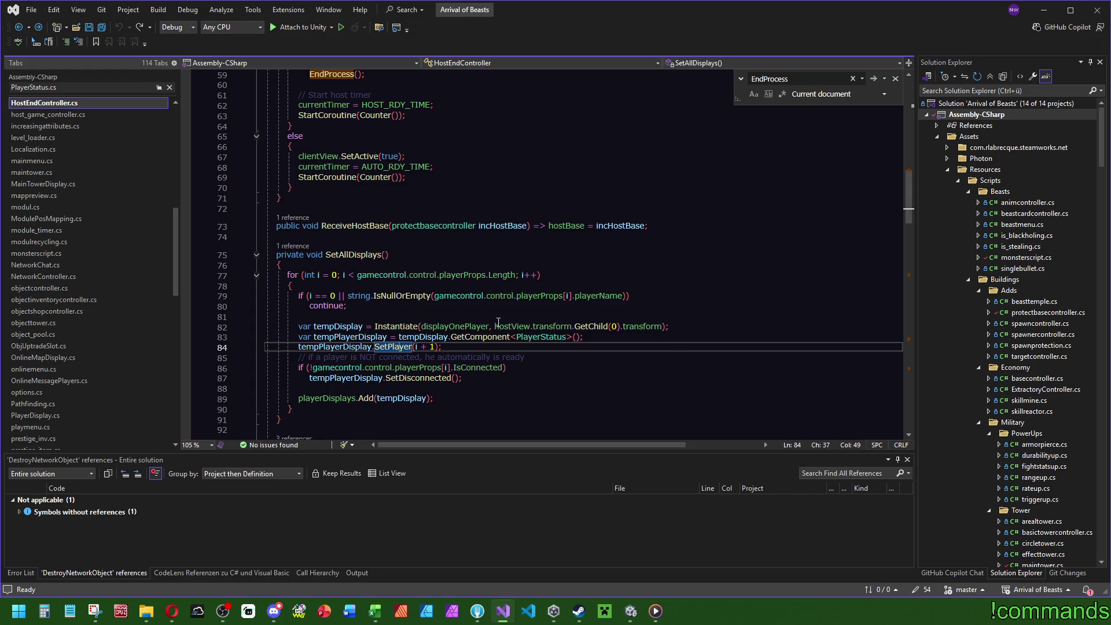
scroll(392, 416, down, 5)
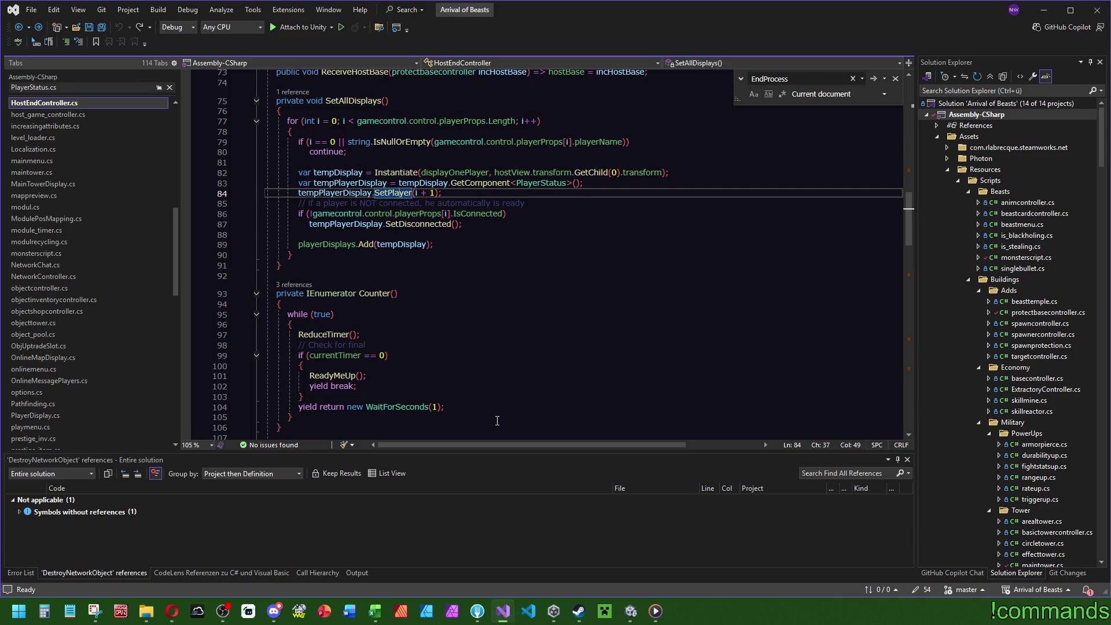
scroll(503, 423, up, 5)
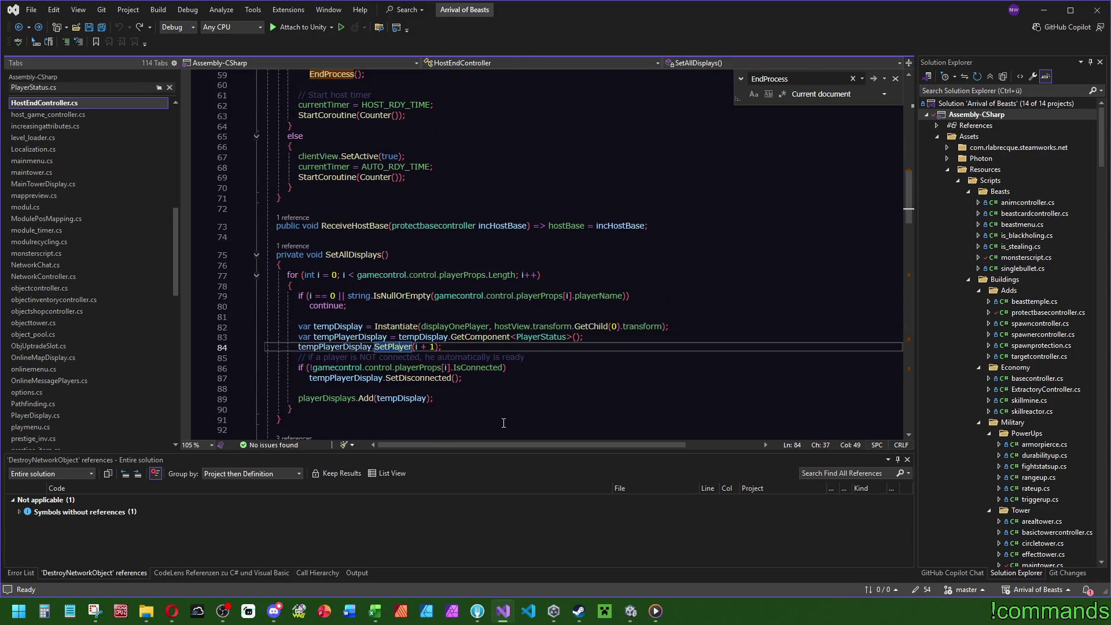
scroll(508, 426, down, 2)
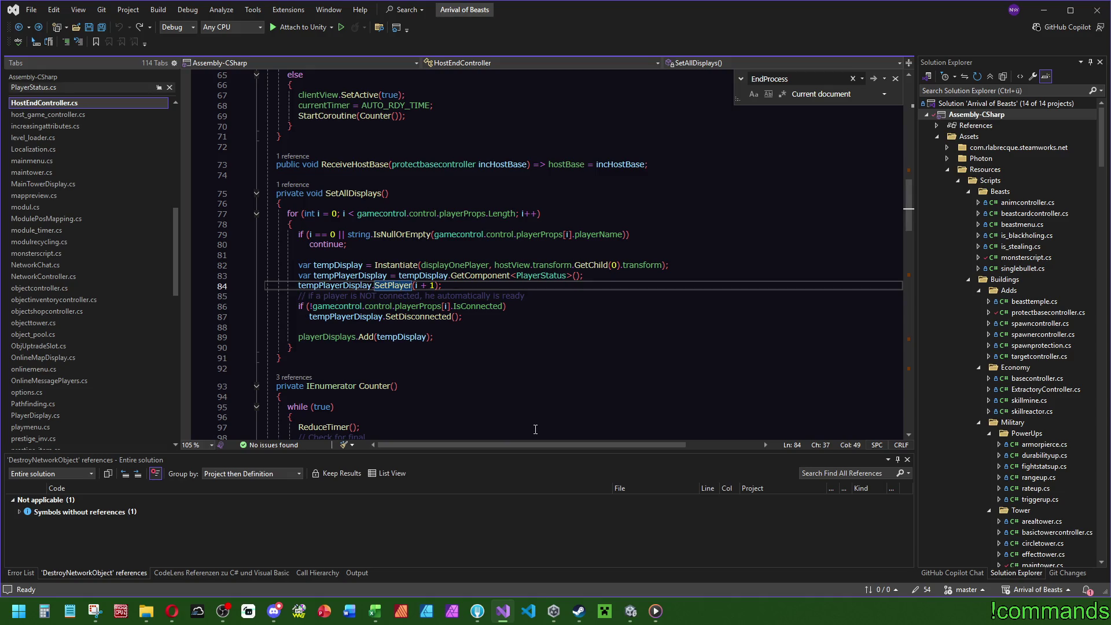
scroll(542, 429, up, 3)
scroll(549, 425, up, 4)
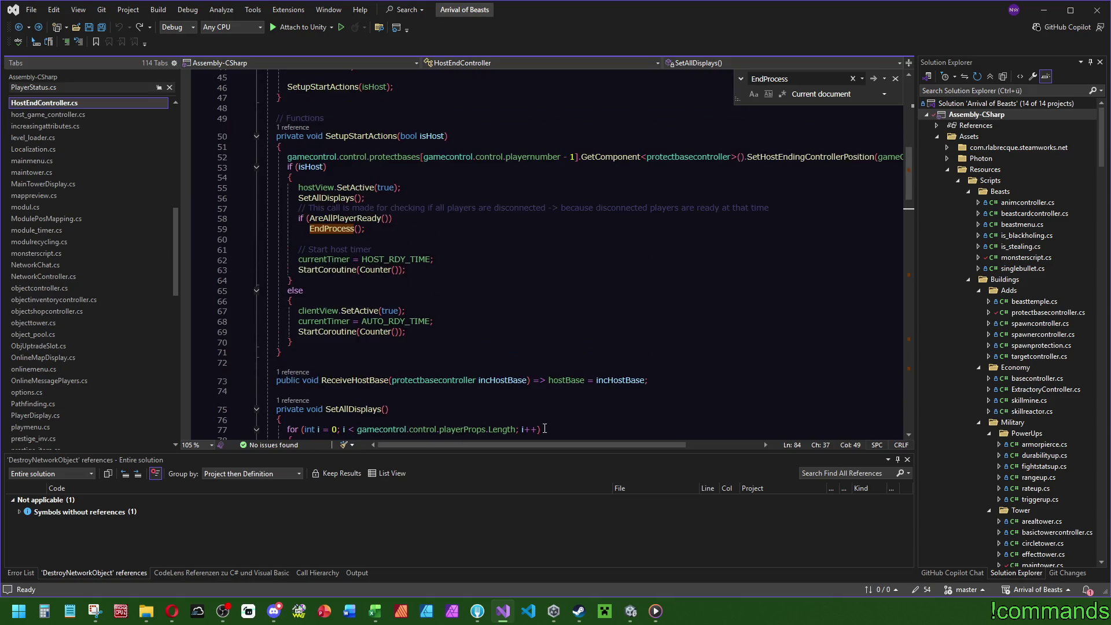